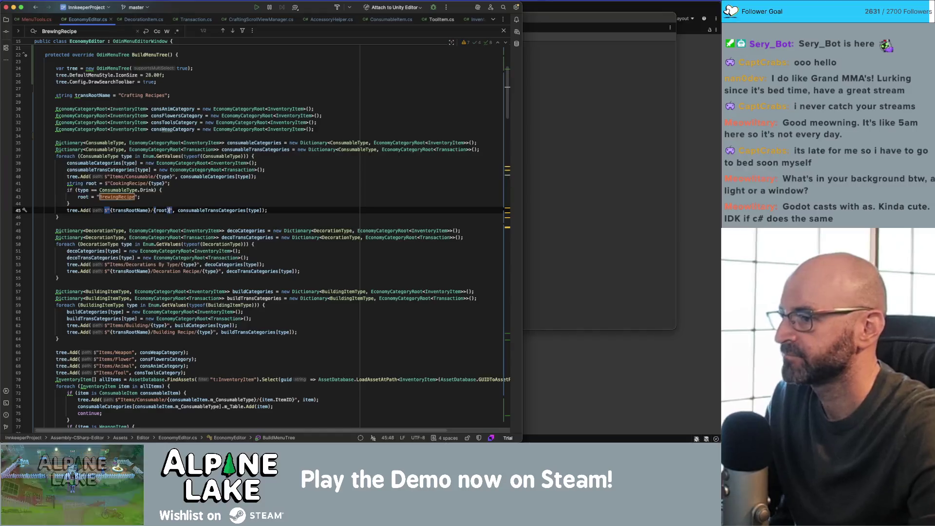
- Place the cursor at the Drink consumable check on line 42, then switch to the Unity Editor
click(214, 188)
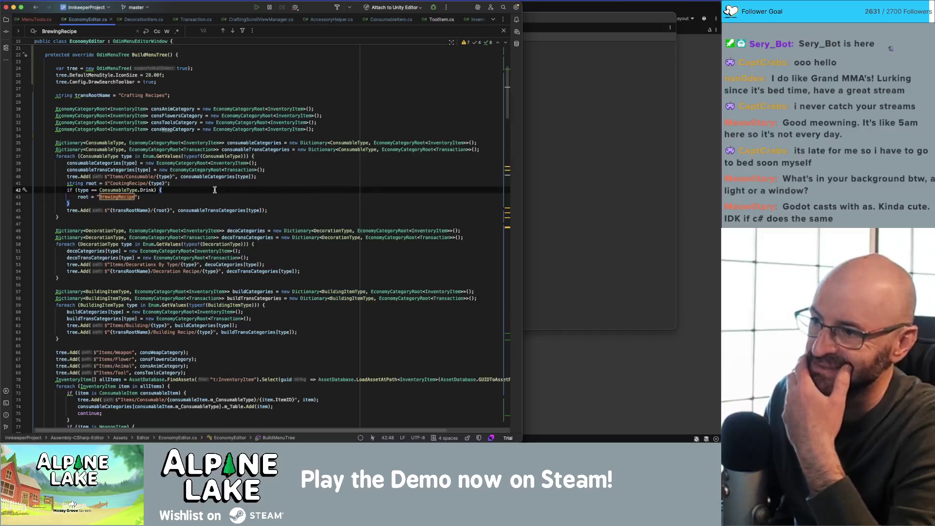
key(super+Tab)
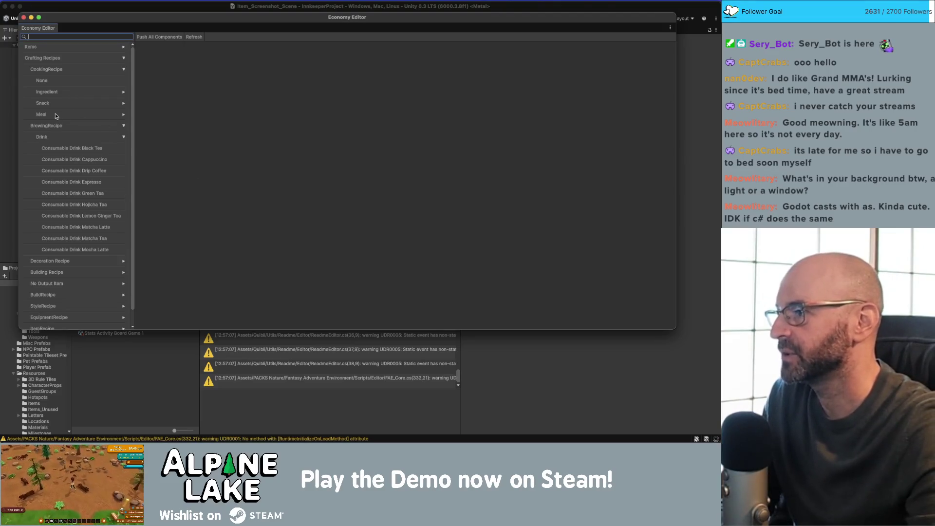
- Reposition the Economy Editor, review the BrewingRecipe and Drink entries, then return to Rider
drag(107, 22, 114, 18)
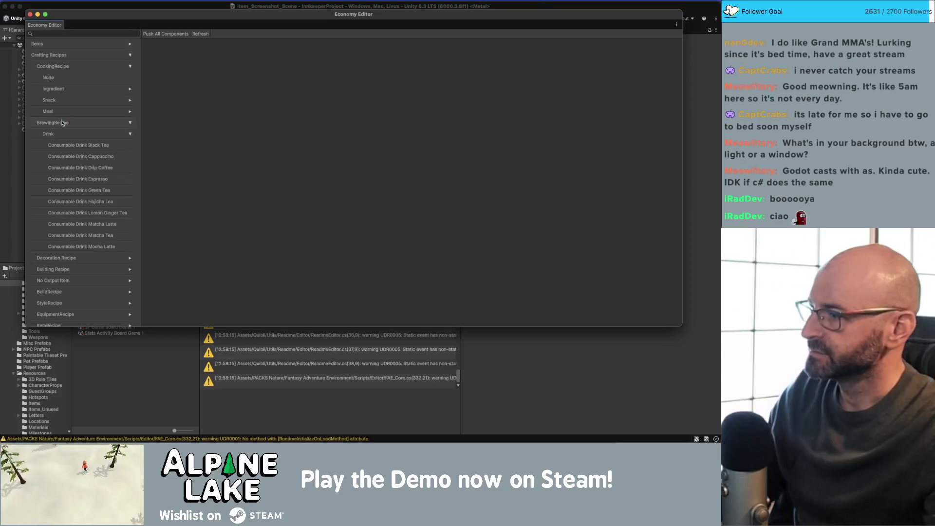
click(63, 123)
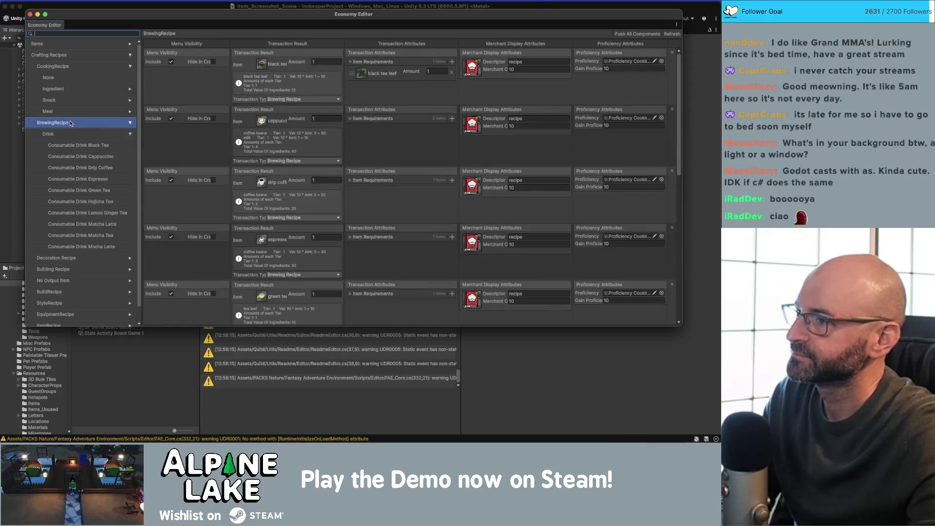
click(76, 132)
click(130, 135)
click(104, 126)
key(super+Tab)
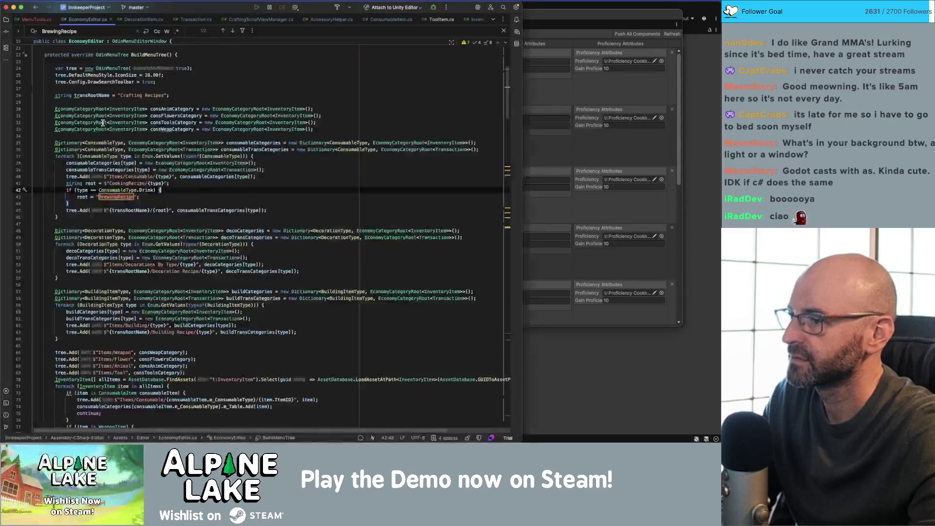
- Start a new line after the consumable-item check in the consumable recipe branch
scroll(171, 210, down, 3)
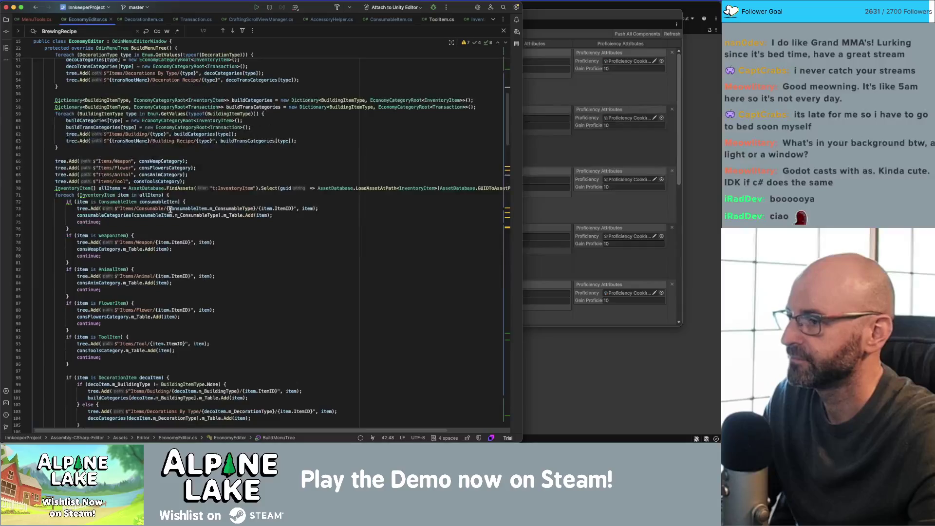
scroll(169, 209, down, 15)
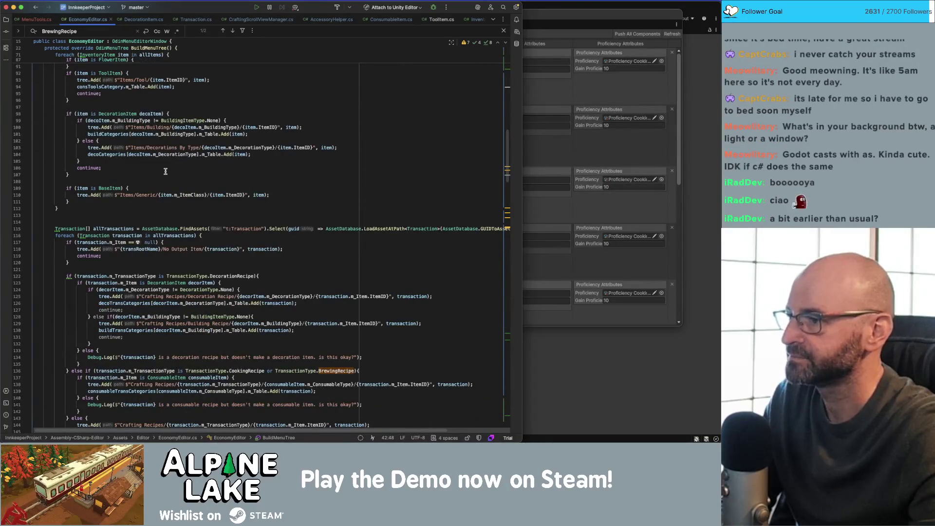
scroll(165, 171, down, 5)
click(143, 298)
click(146, 293)
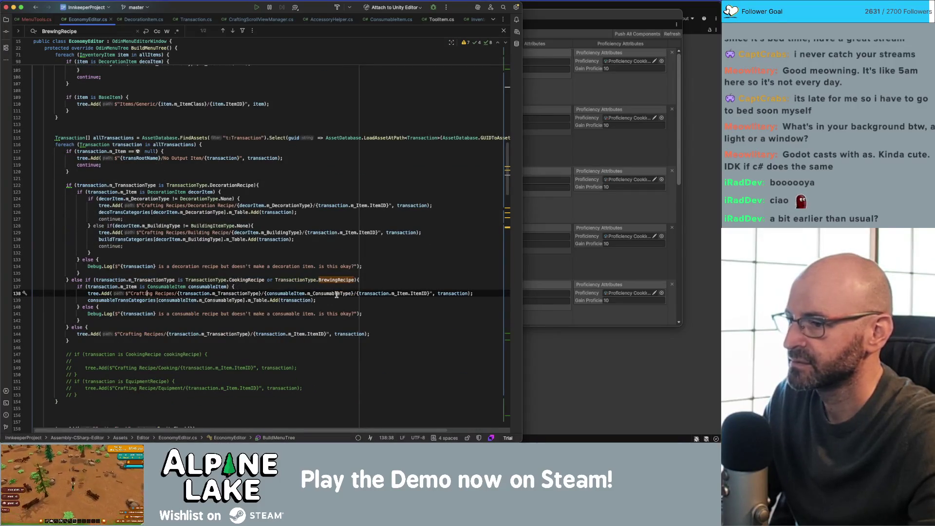
click(378, 283)
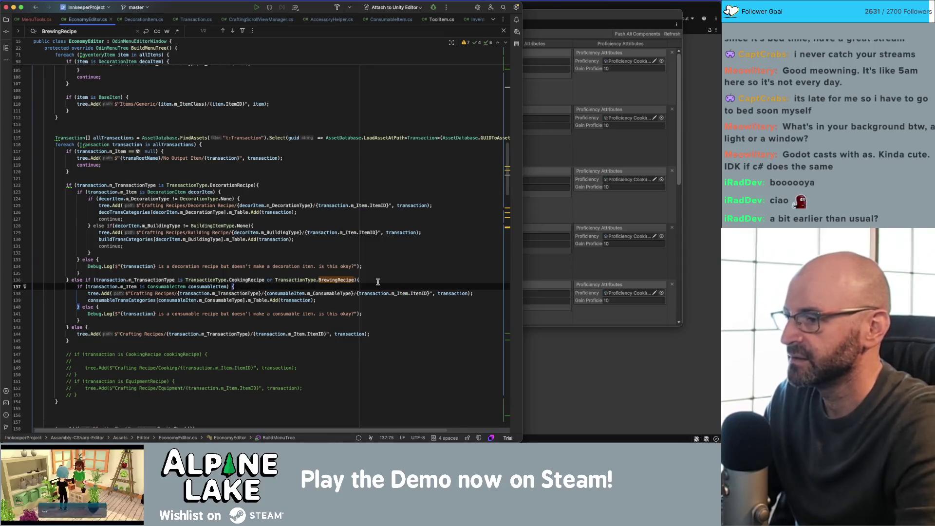
key(Return)
text(if(c)
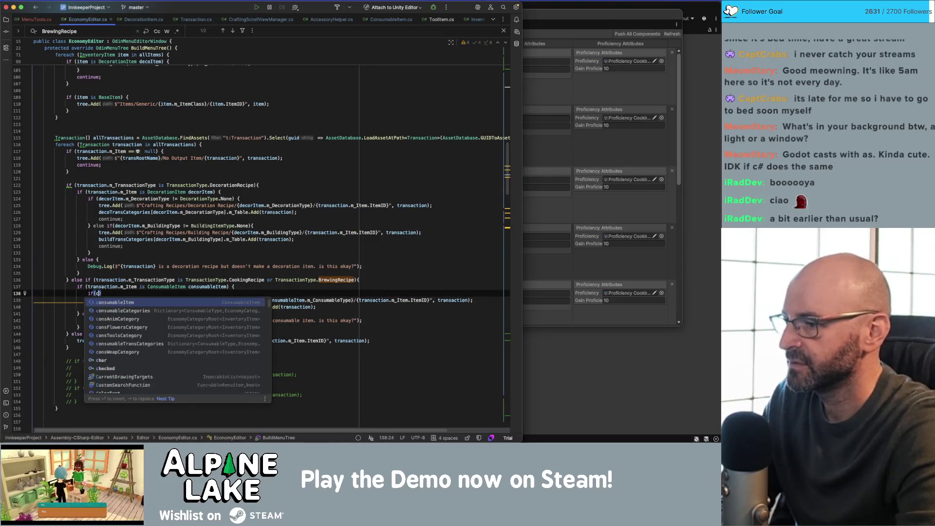
key(Return)
key(alt+BackSpace)
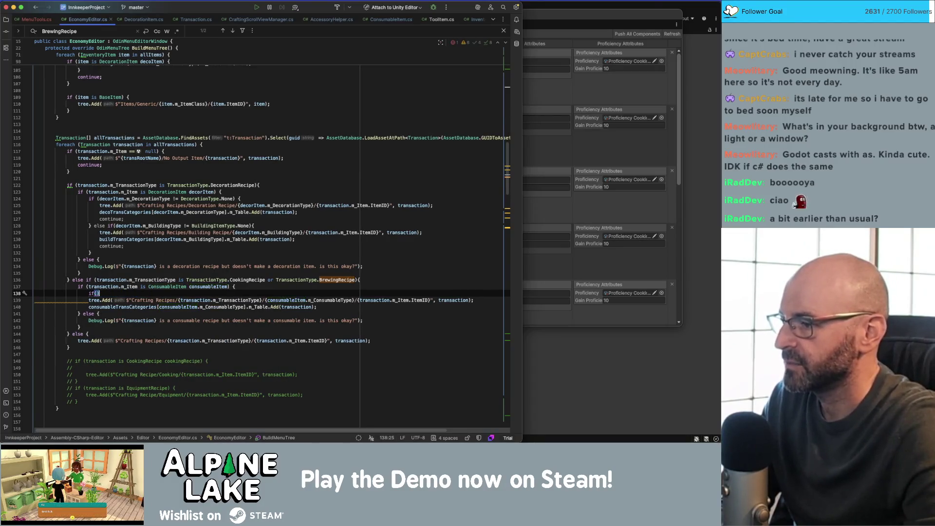
key(BackSpace)
key(BackSpace)
key(BackSpace)
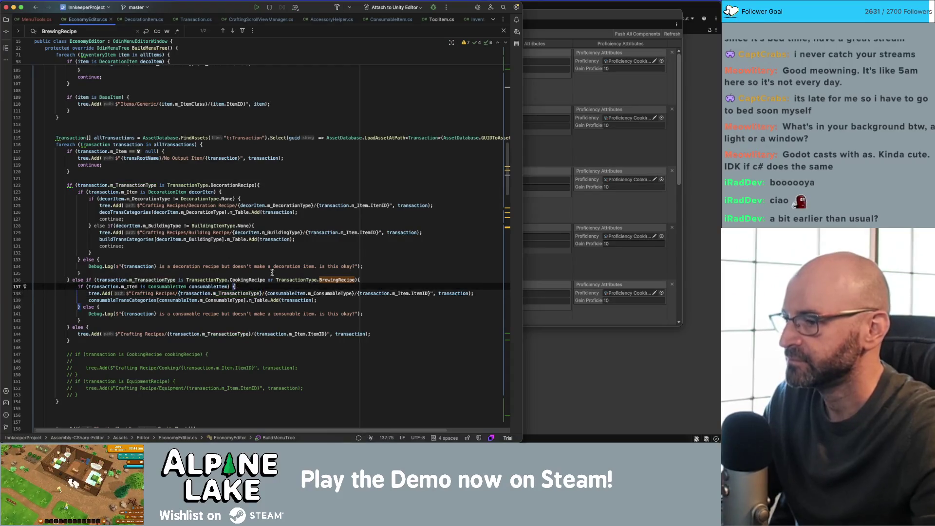
- Write the condition if (transaction.m_TransactionType == TransactionType.BrewingRecipe)
key(Return)
text(if(consumableItem.)
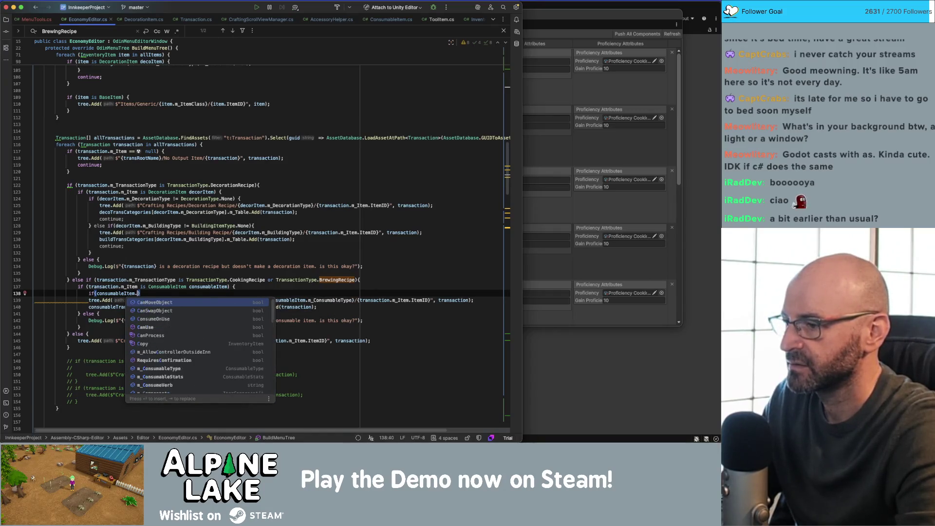
key(Right)
key(alt+BackSpace)
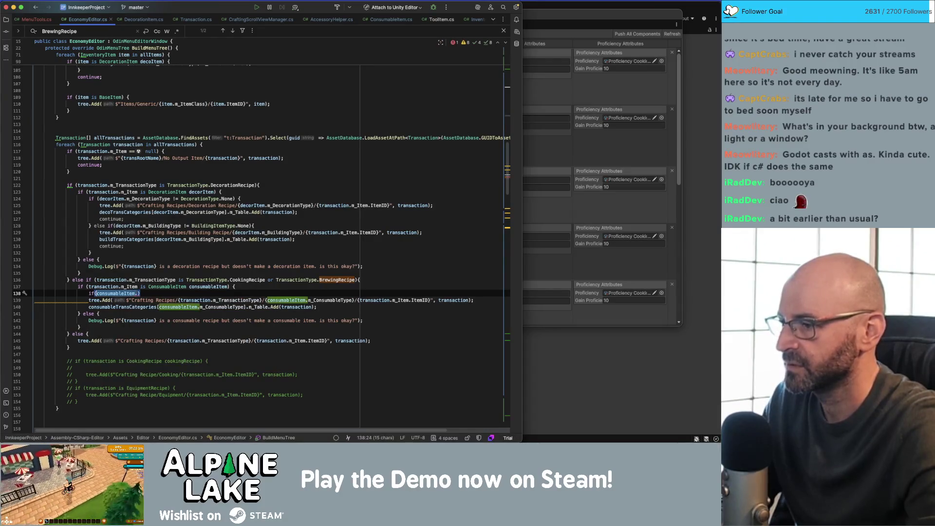
text(transaction)
text(.m_T)
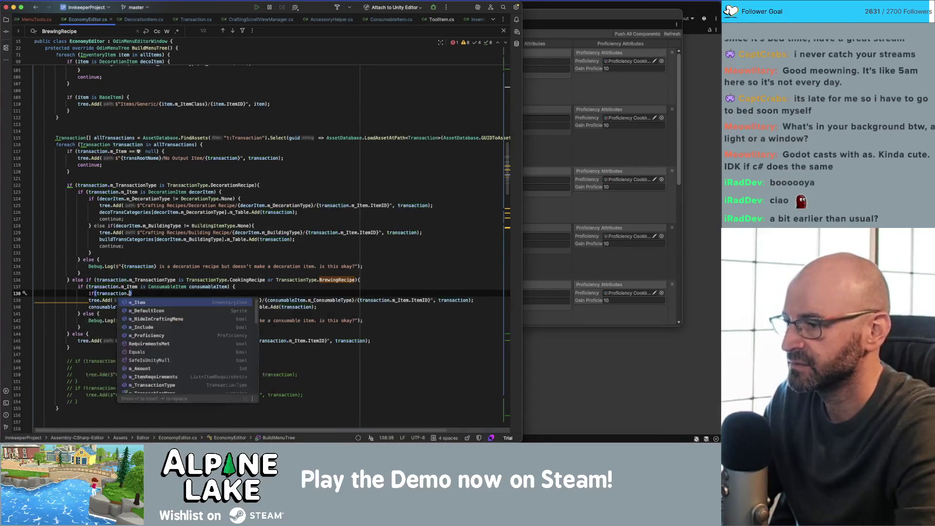
key(Return)
text(== drink)
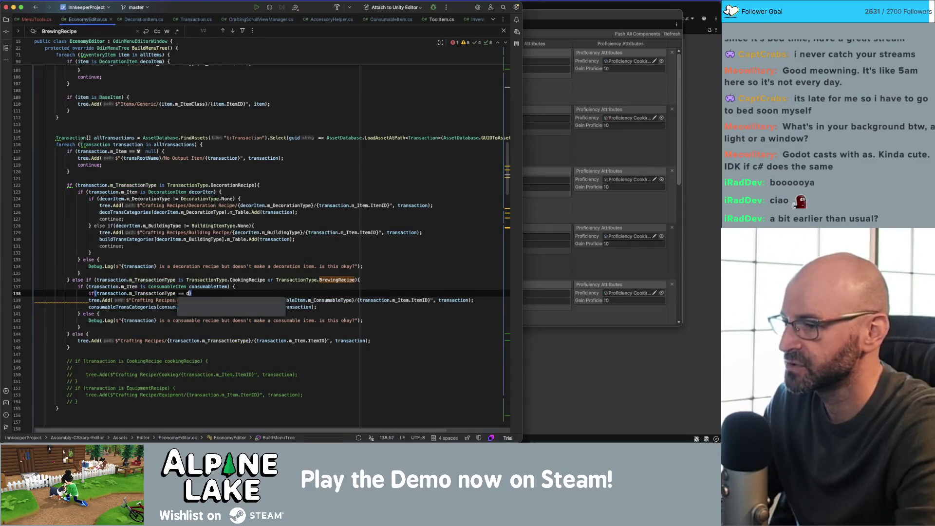
key(alt+shift+Left)
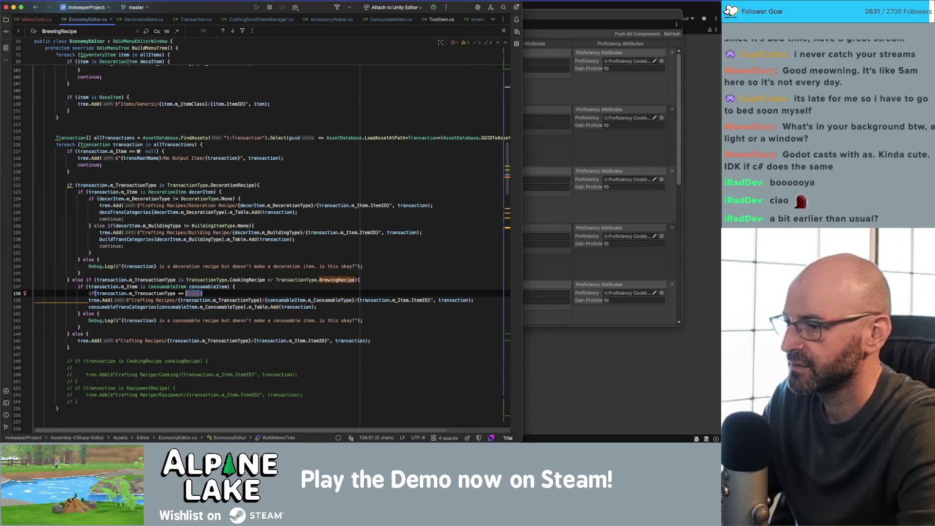
text(drink)
key(Escape)
key(BackSpace)
key(BackSpace)
key(BackSpace)
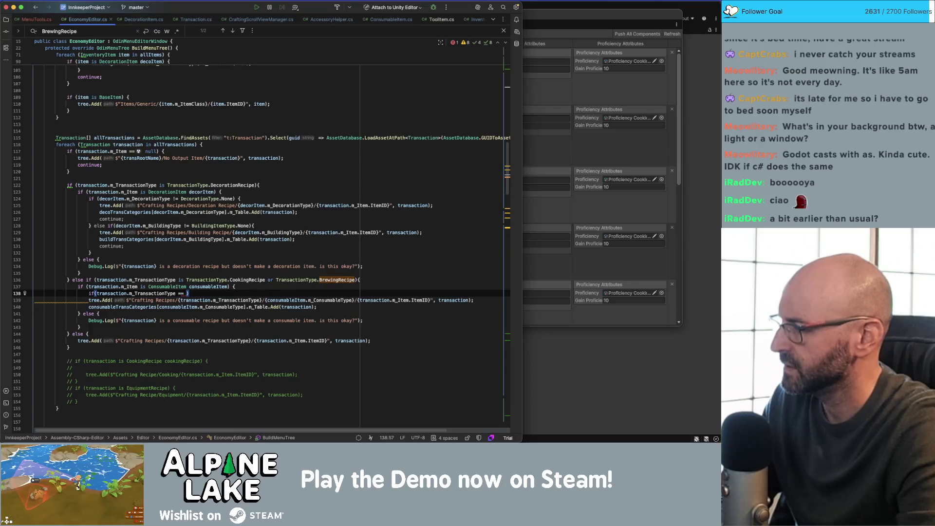
text(TransactionType.d)
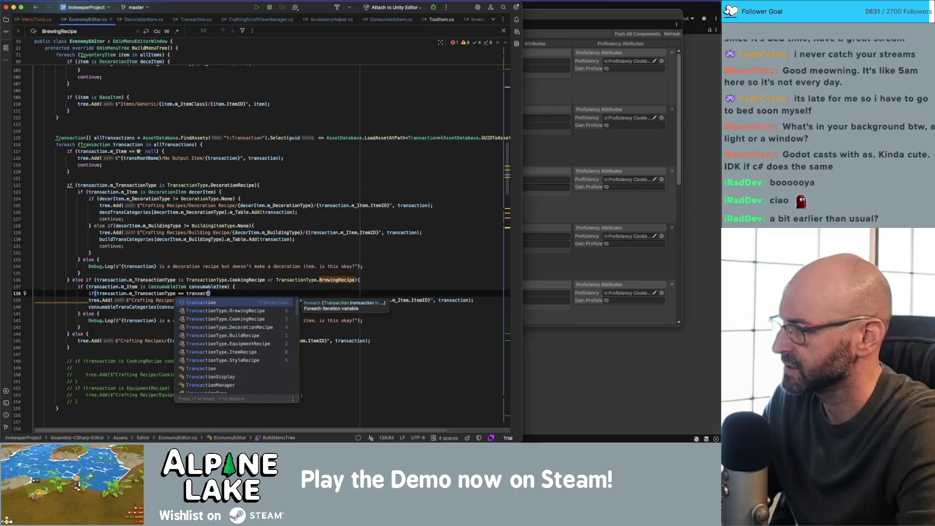
text(rink)
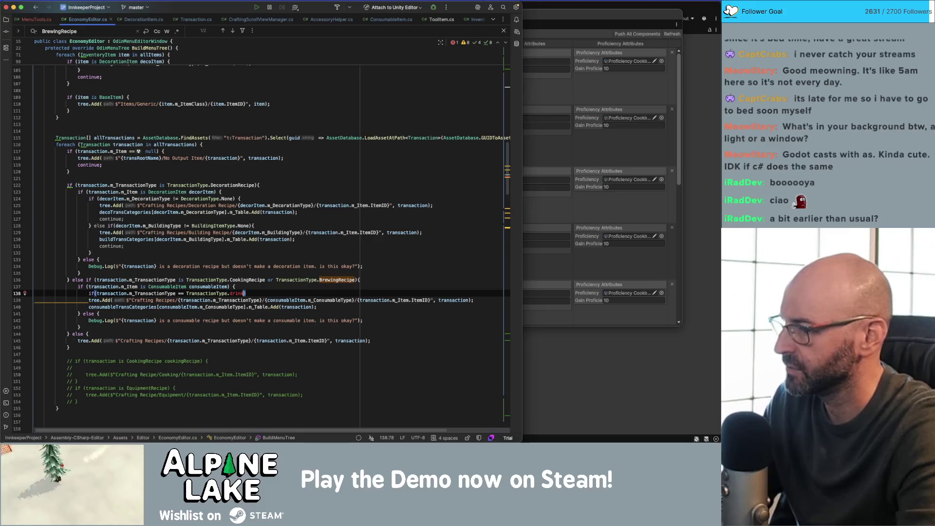
text(brew)
key(Return)
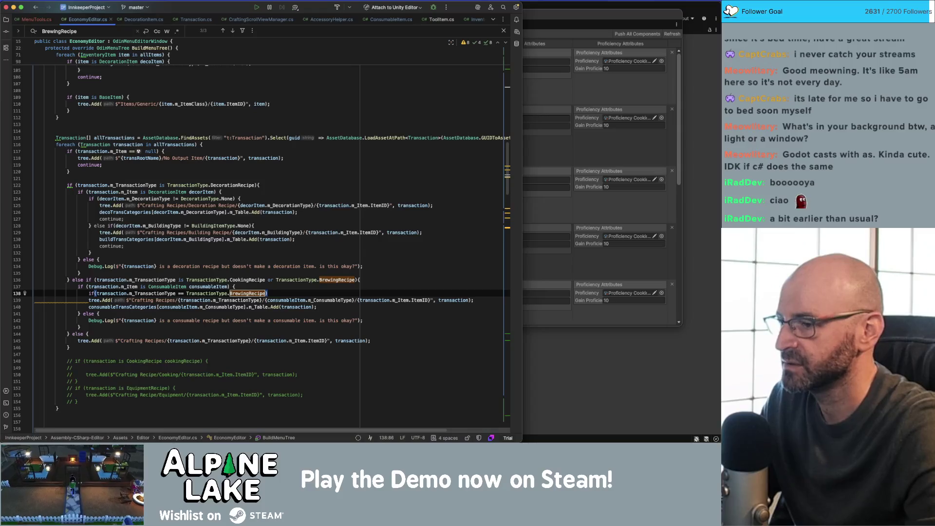
- Give the brewing block a tree.Add call whose path drops the consumable type folder
text({)
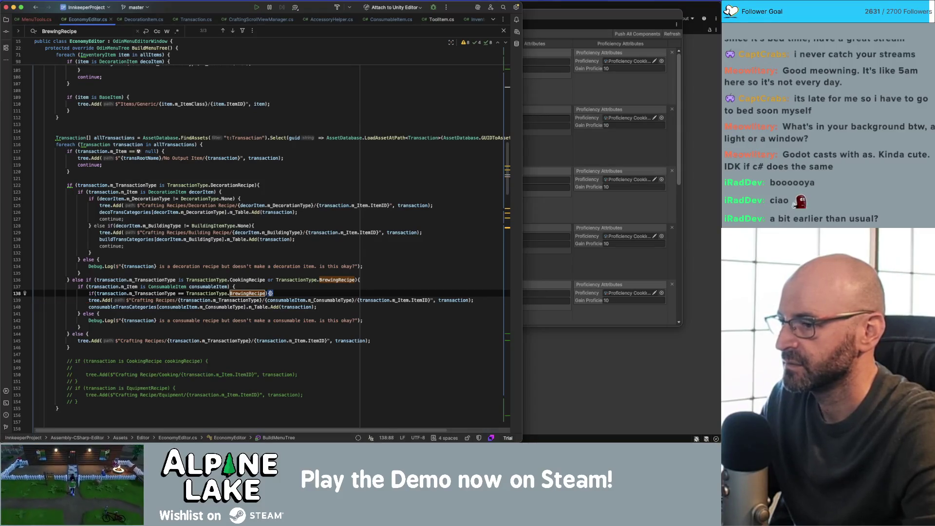
key(Return)
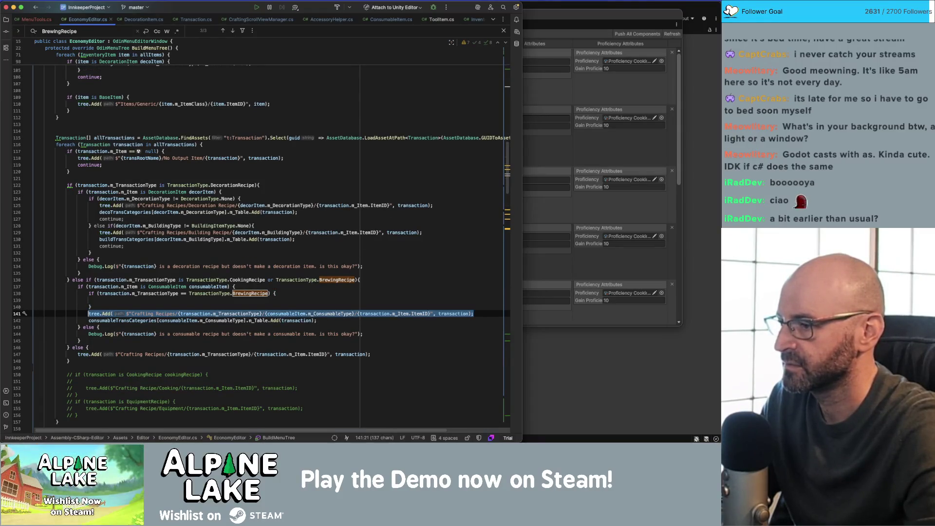
key(Tab)
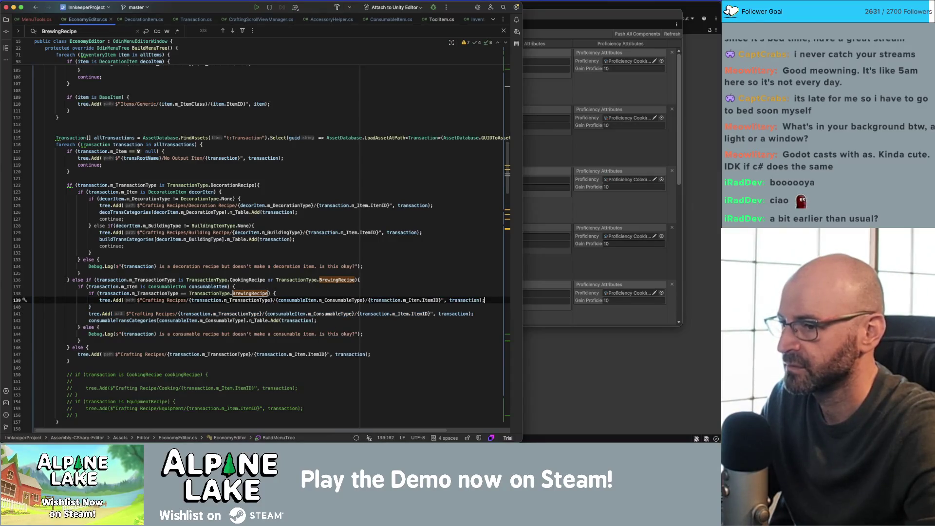
key(alt+Left)
key(alt+Left)
key(alt+Left)
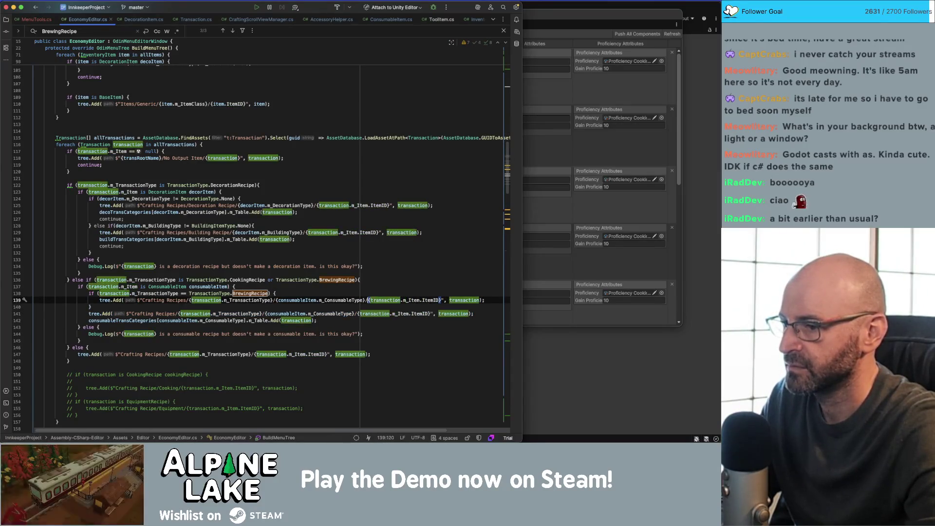
key(alt+shift+Left)
key(alt+shift+Left)
key(alt+shift+Left)
key(BackSpace)
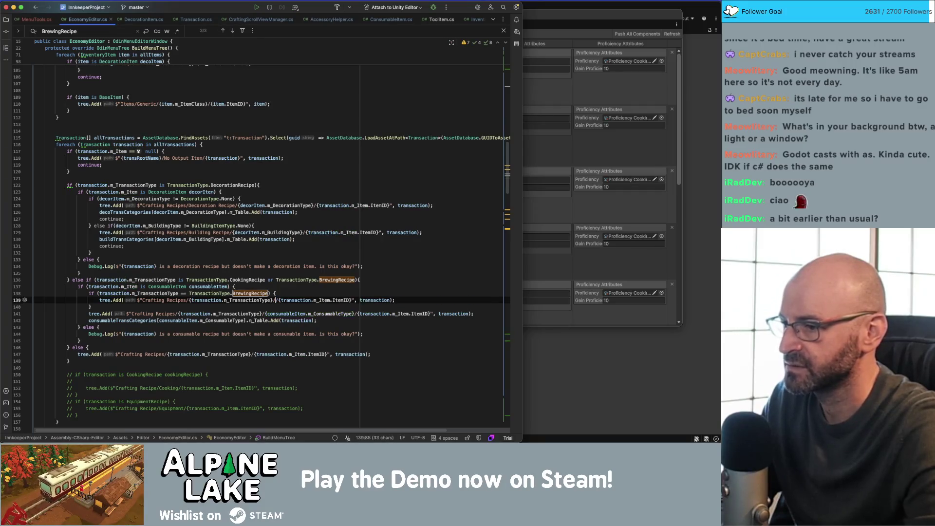
- Move the original tree.Add into a new else branch and switch to Unity to recompile
text(else {)
key(Return)
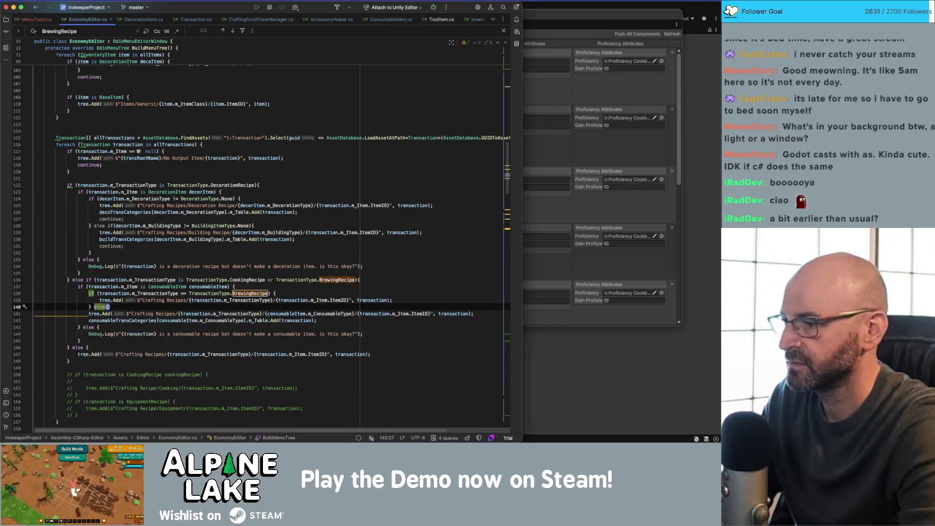
key(Down)
key(Down)
key(alt+shift+Up)
key(alt+shift+Up)
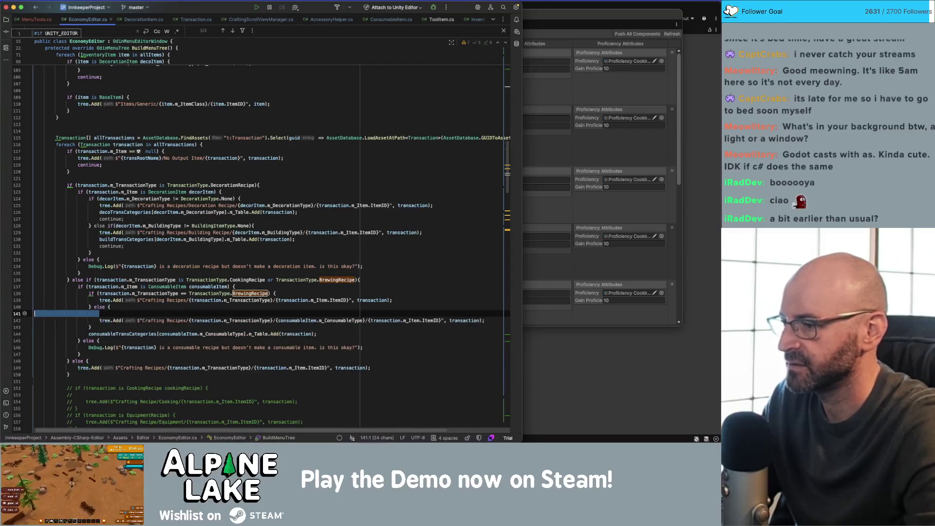
key(Up)
key(super+Tab)
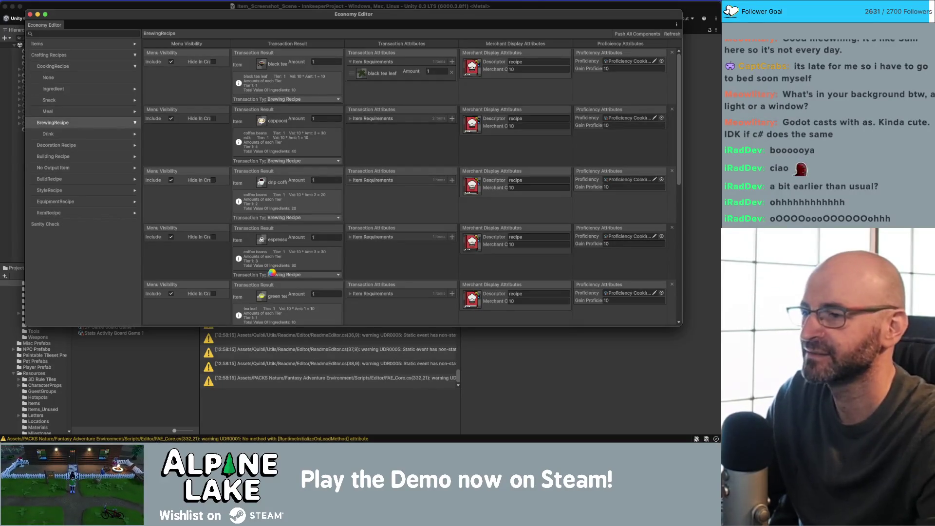
- After recompiling, check the BrewingRecipe listing, then switch back to the EconomyEditor code in Rider
key(super+Tab)
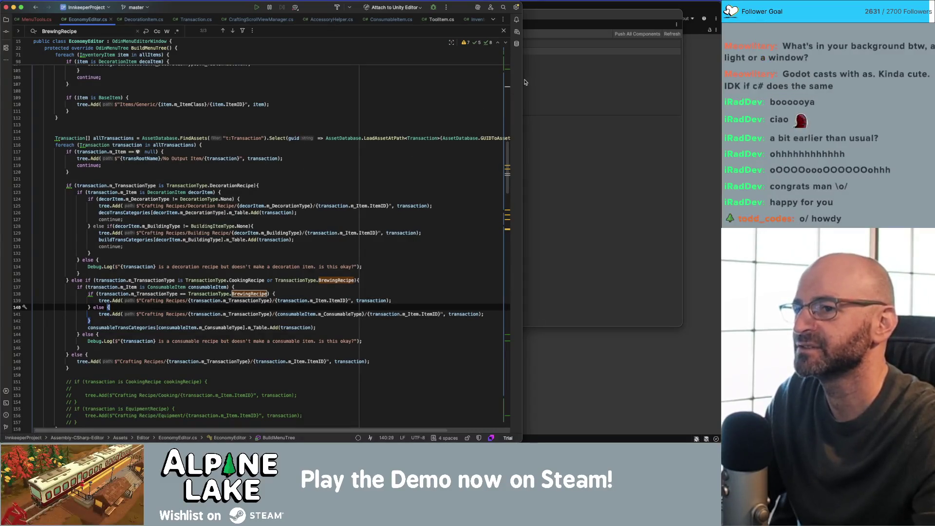
- Bring the Unity Economy Editor window in front of Rider to show the BrewingRecipe drinks
click(573, 15)
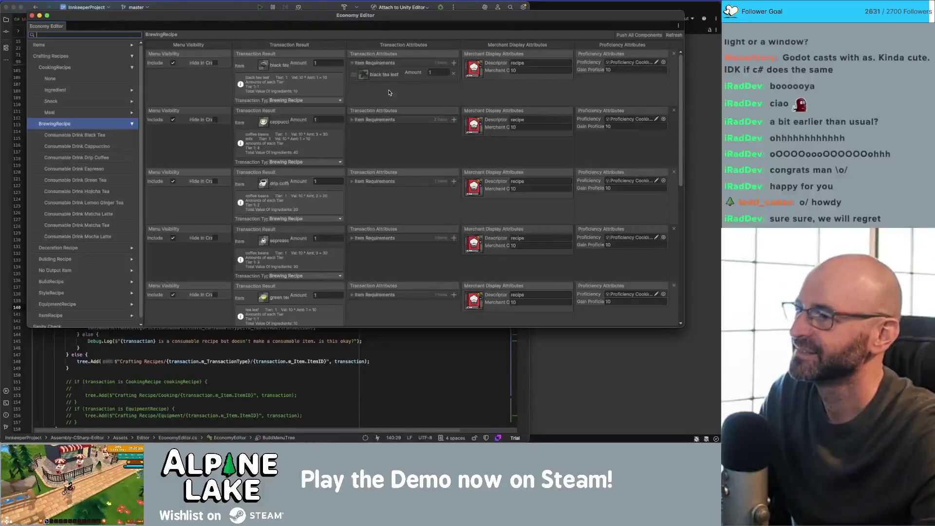
- Browse CookingRecipe, Ingredient, Snack, Meal, then the Black Tea, Cappuccino, Drip Coffee and Espresso recipes
click(113, 71)
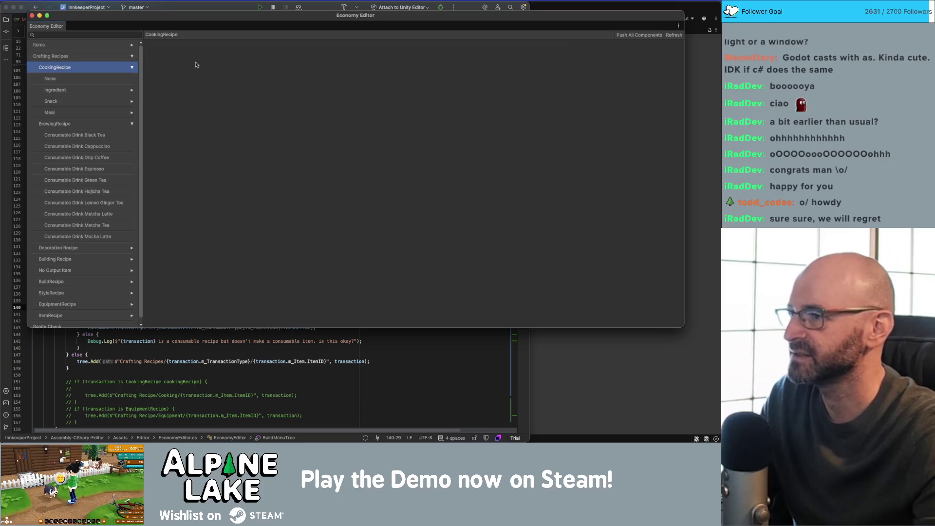
click(104, 90)
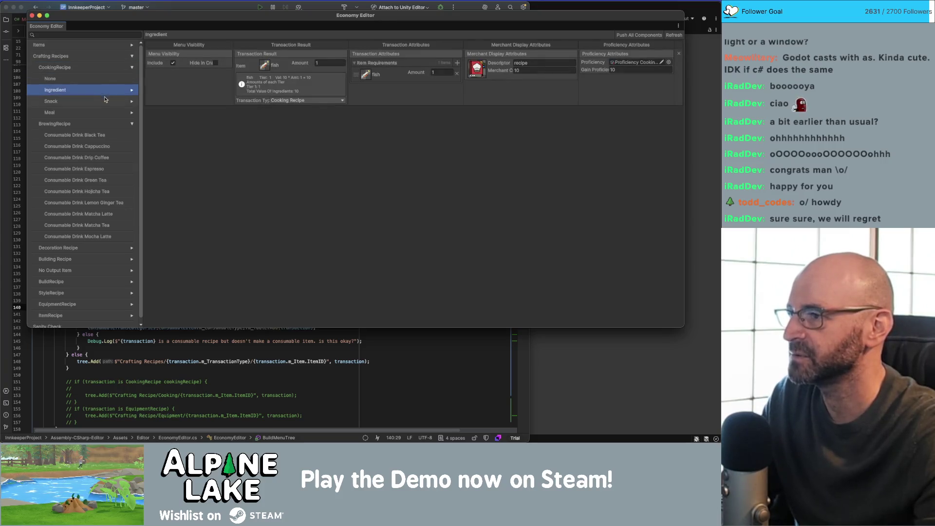
click(106, 100)
click(107, 112)
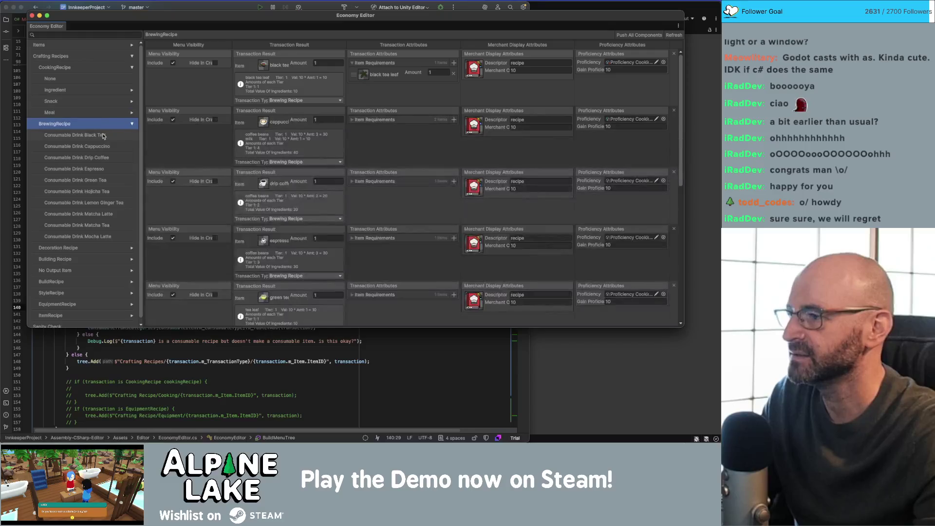
click(103, 134)
click(104, 146)
click(106, 157)
click(108, 169)
- Expand the Meal recipes and step through them, including Breakfast Hash and Consumable Meal BLT
click(131, 112)
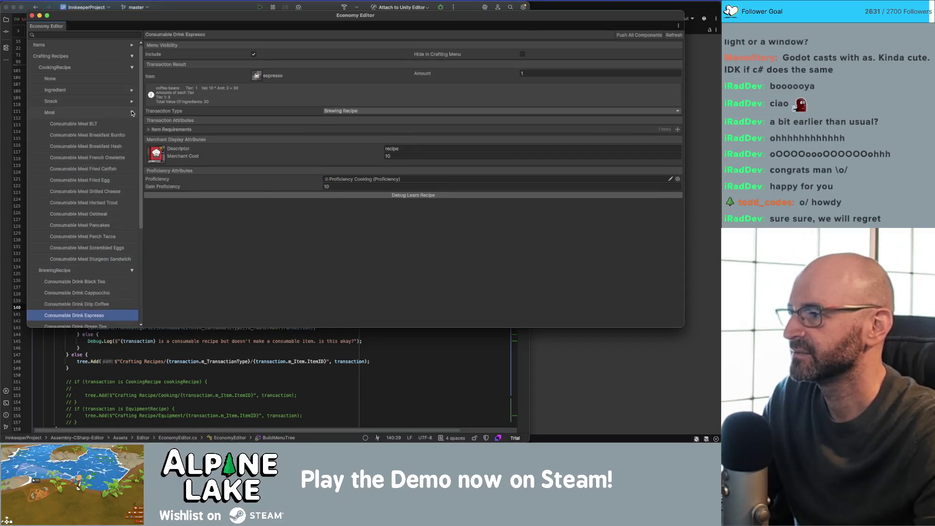
click(126, 123)
click(116, 146)
key(Down)
key(Down)
key(Down)
click(123, 146)
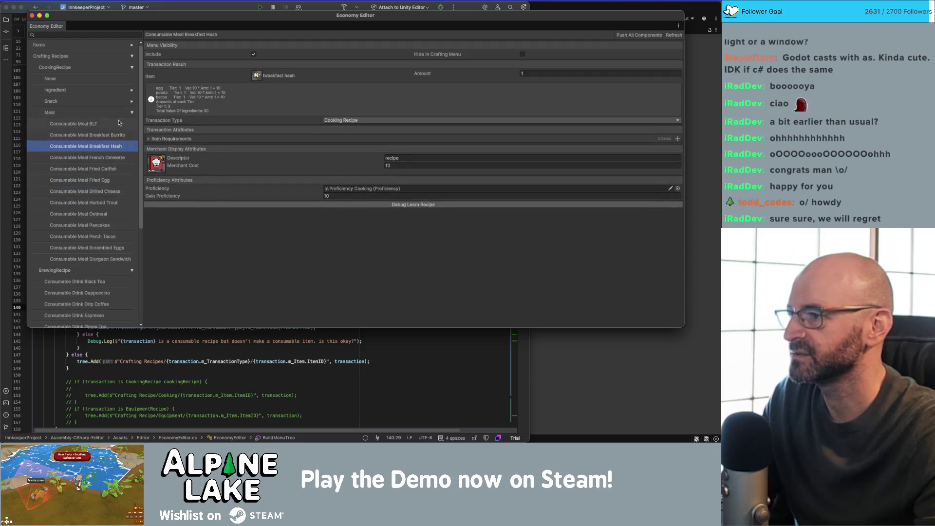
click(127, 124)
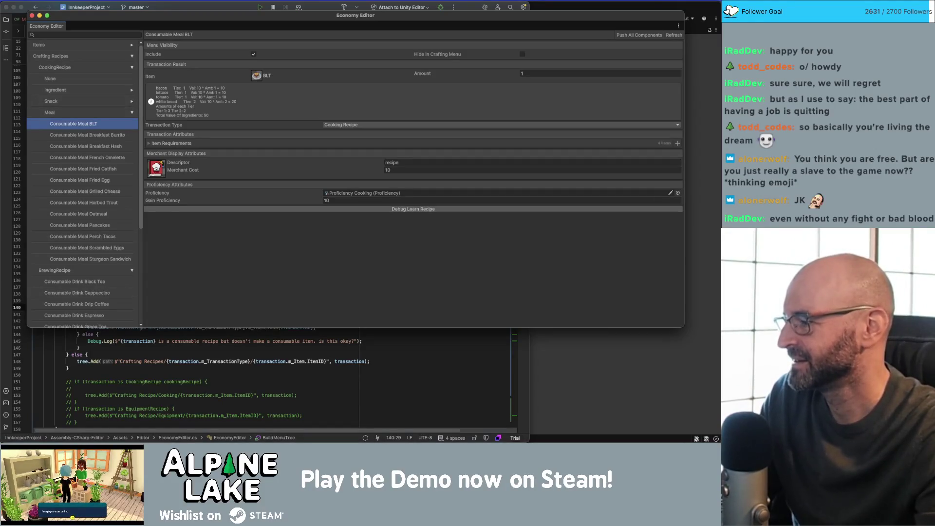
- Show every Meal recipe in the multi-column table, then return to the Rider code editor
key(super+Tab)
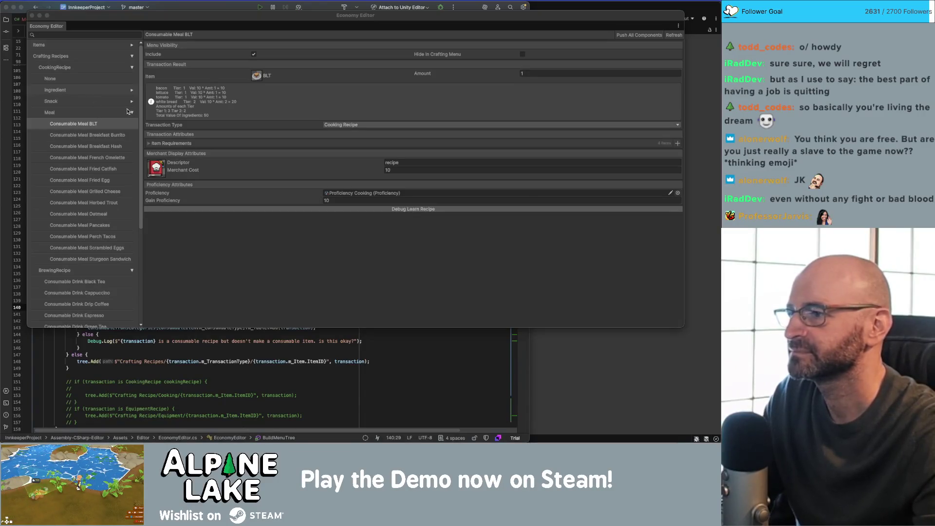
click(78, 112)
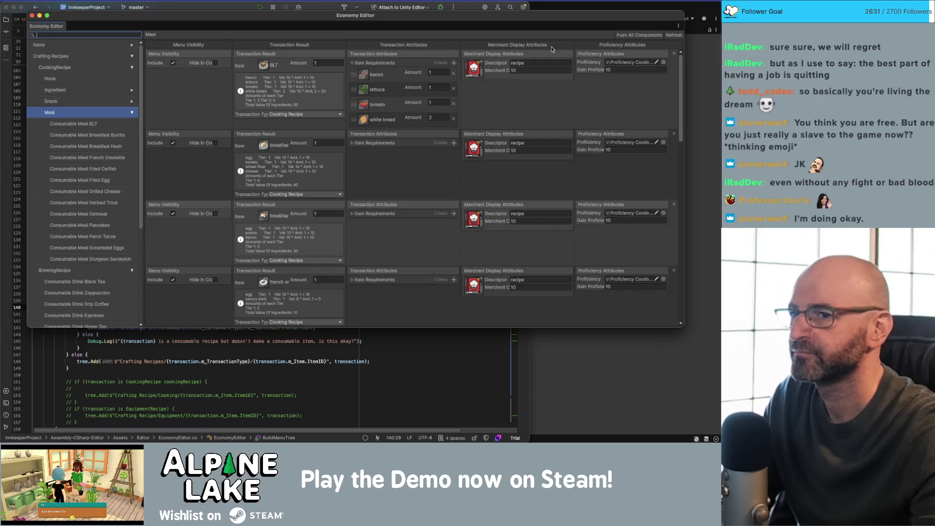
drag(546, 18, 544, 21)
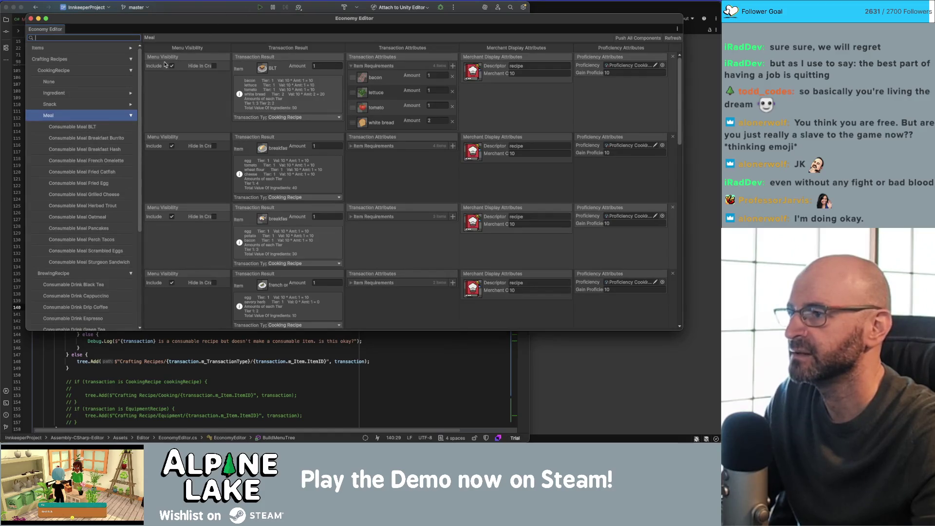
click(216, 7)
- Add [HideInTables] under [BoxGroup("Menu Visibility")] in Transaction.cs, then switch to Unity
scroll(258, 173, up, 15)
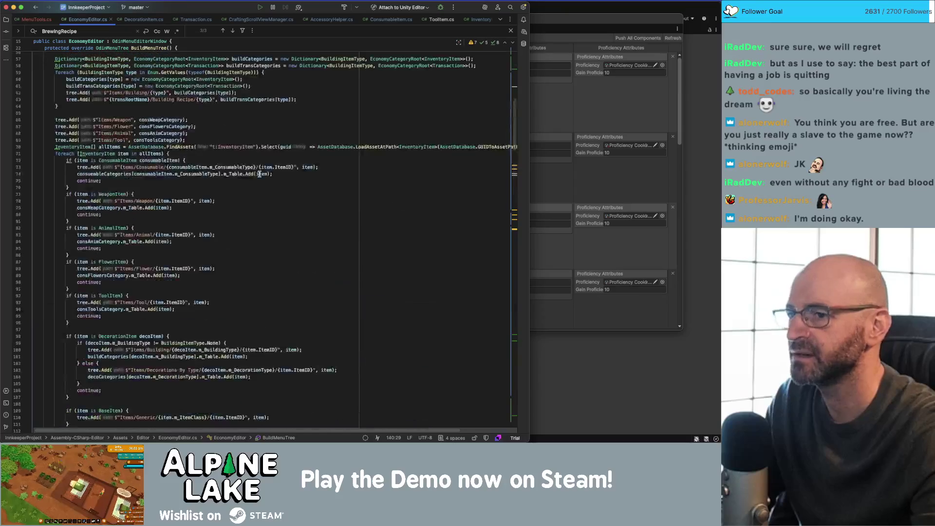
click(196, 19)
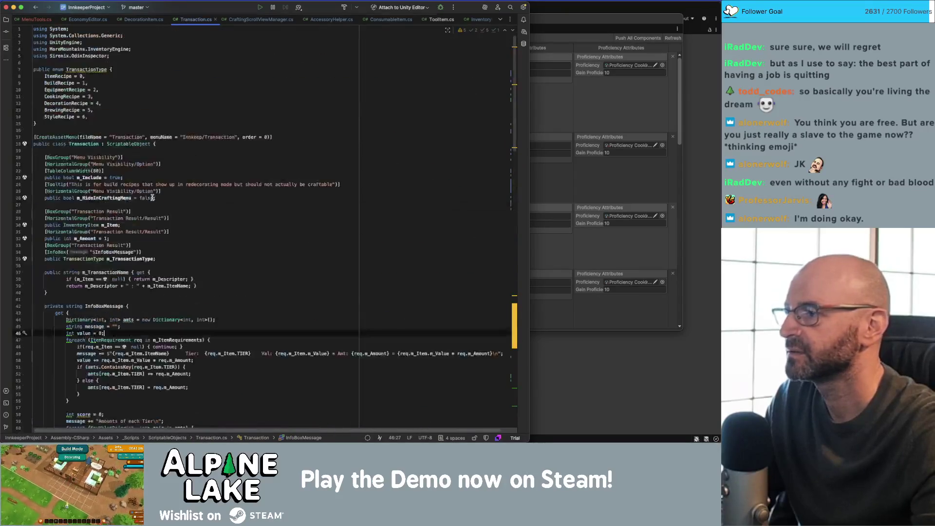
click(196, 158)
key(Return)
text([)
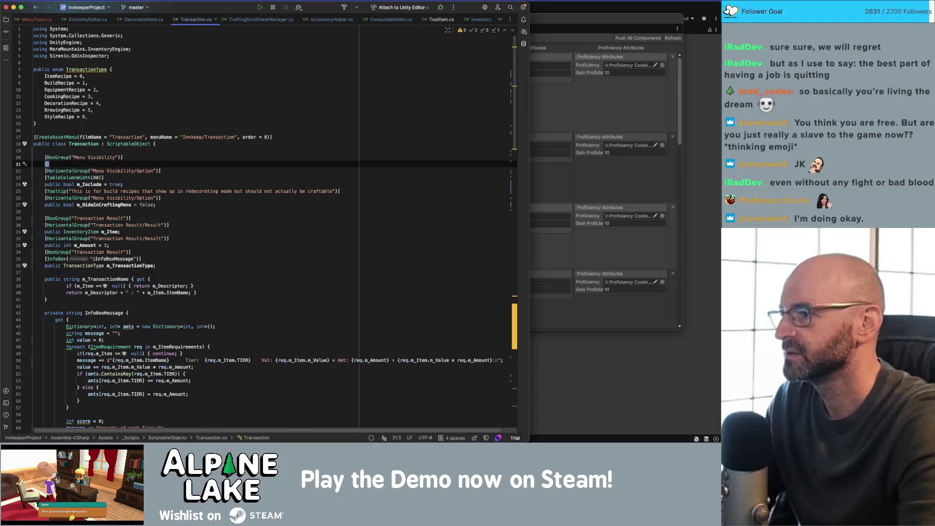
key(BackSpace)
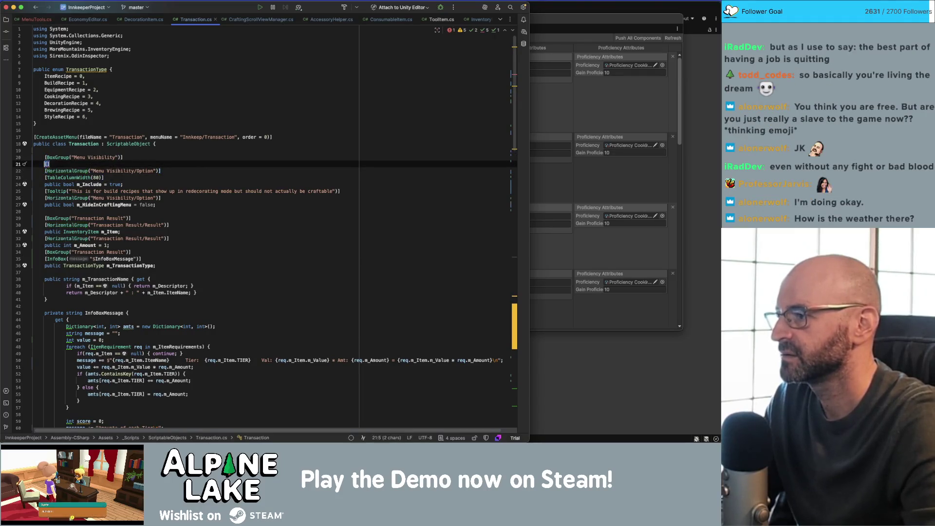
text([hideintal)
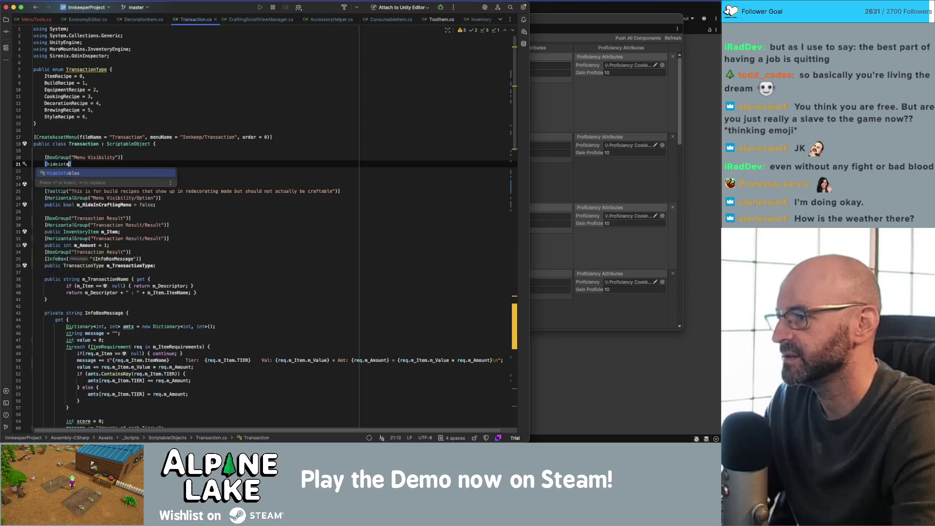
key(Return)
key(BackSpace)
key(alt+shift+Left)
text(hidein)
key(Return)
key(super+Tab)
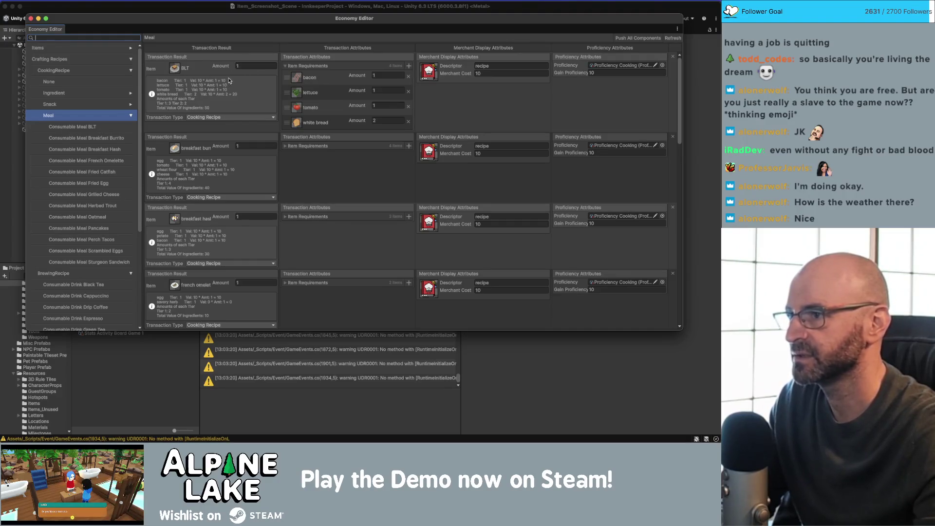
- Once scripts recompile, narrow the Transaction Result column in the Meal recipe table
drag(279, 52, 266, 60)
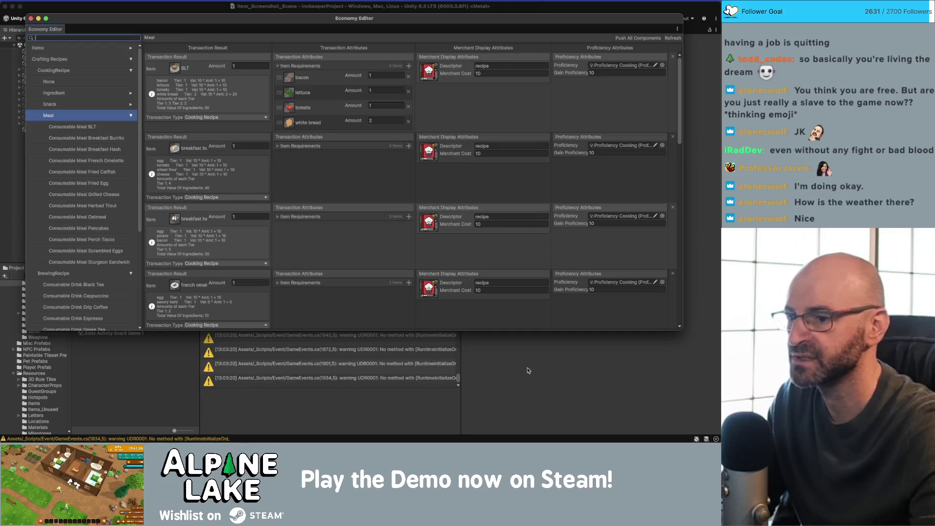
- Bring the main Unity window in front of the Economy Editor
click(122, 9)
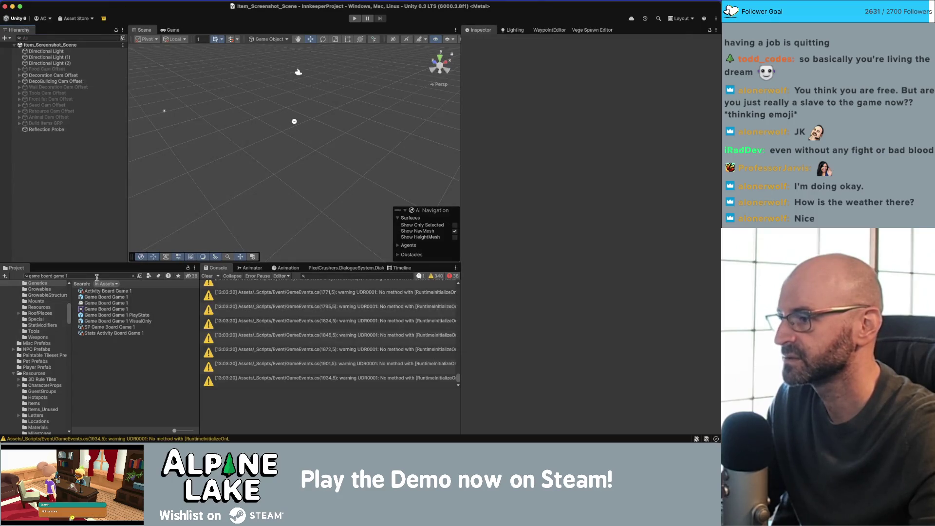
- Add a [BoxGroup("Transaction Properties")] line above the Merchant Display Attributes group
key(super+Tab)
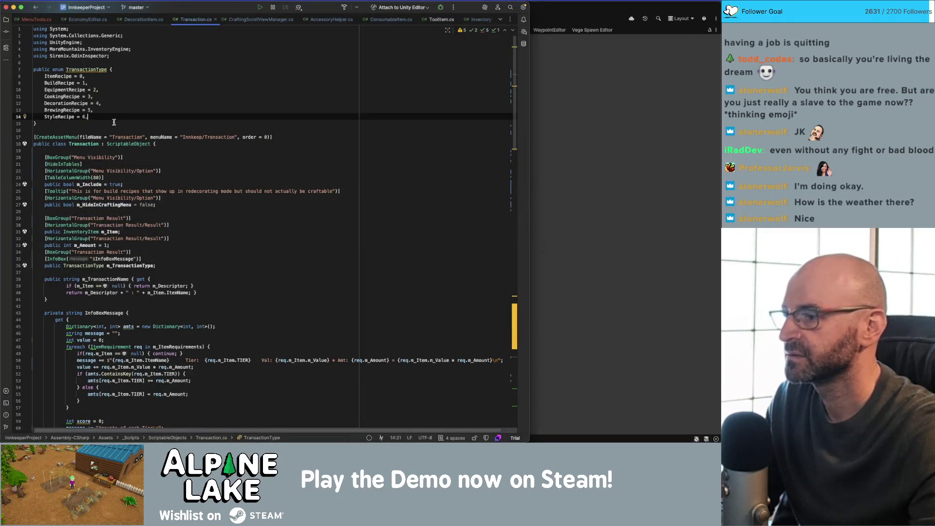
scroll(114, 123, down, 10)
click(148, 191)
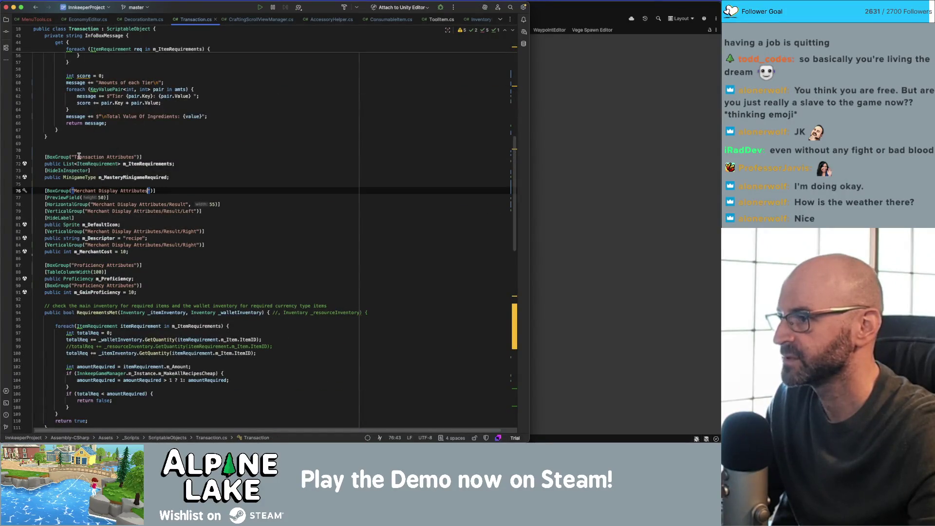
click(73, 191)
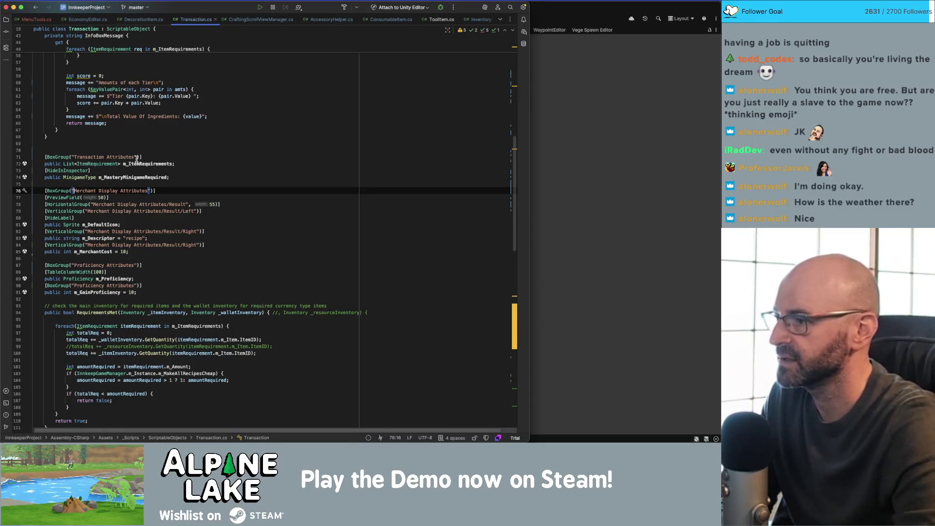
key(ctrl+alt+Return)
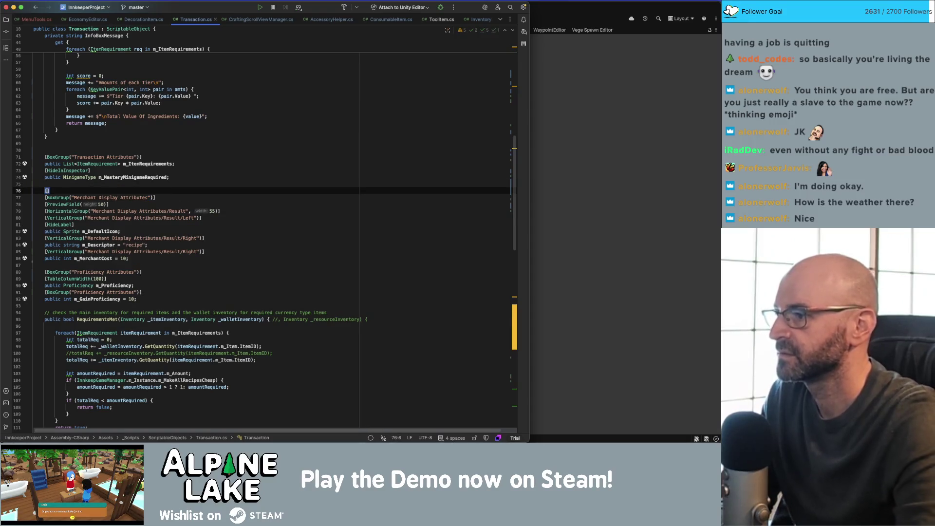
text([BoxGroup)
key(Return)
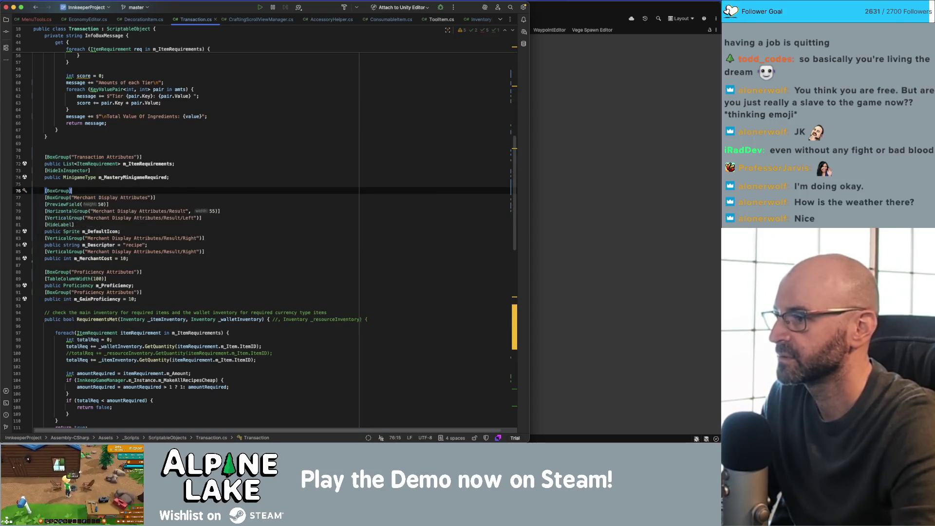
text(()
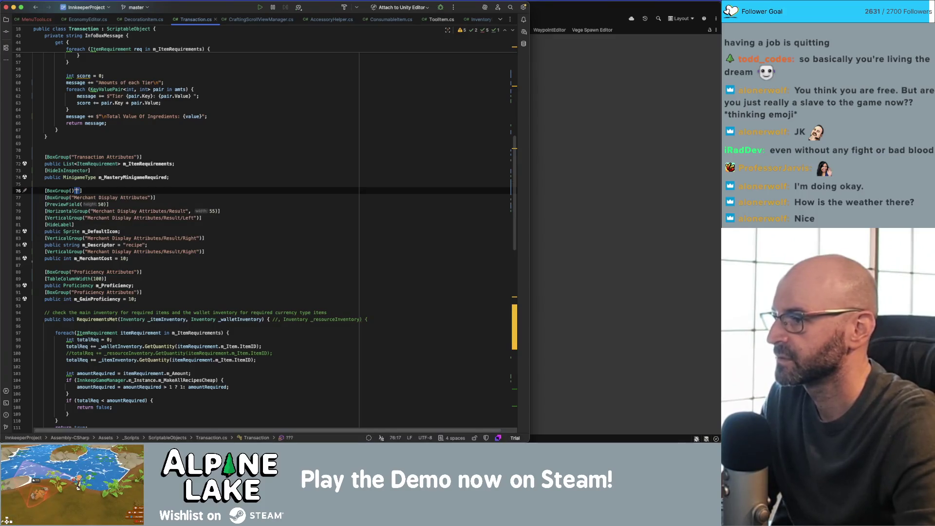
text(")
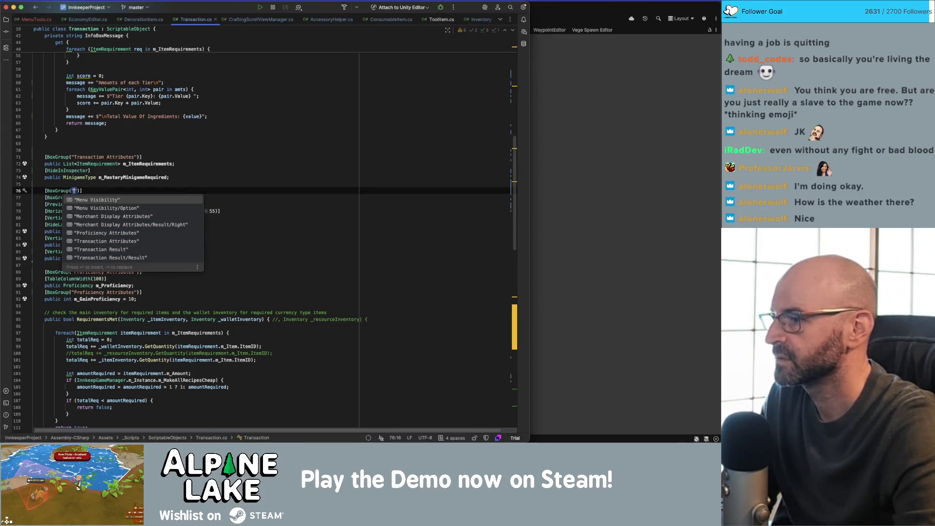
key(Escape)
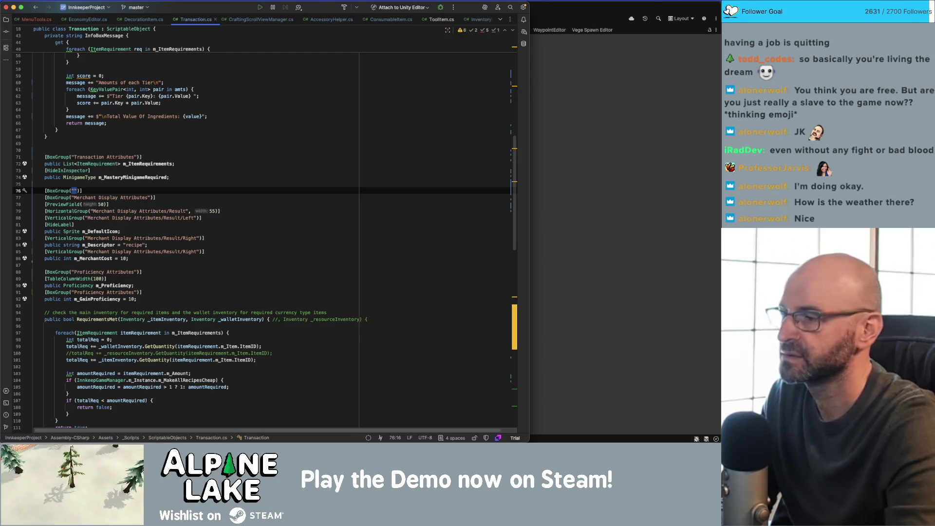
text(Transaction)
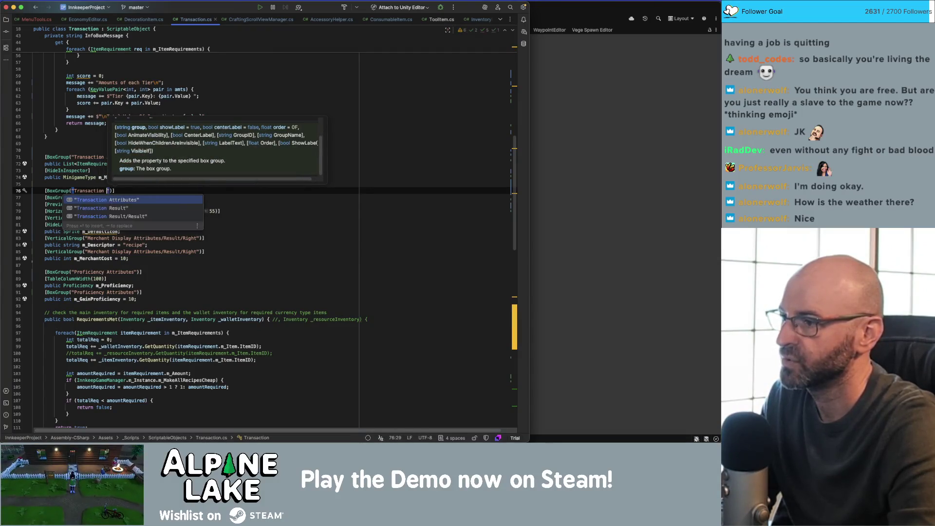
key(Right)
key(Left)
text(rope)
key(End)
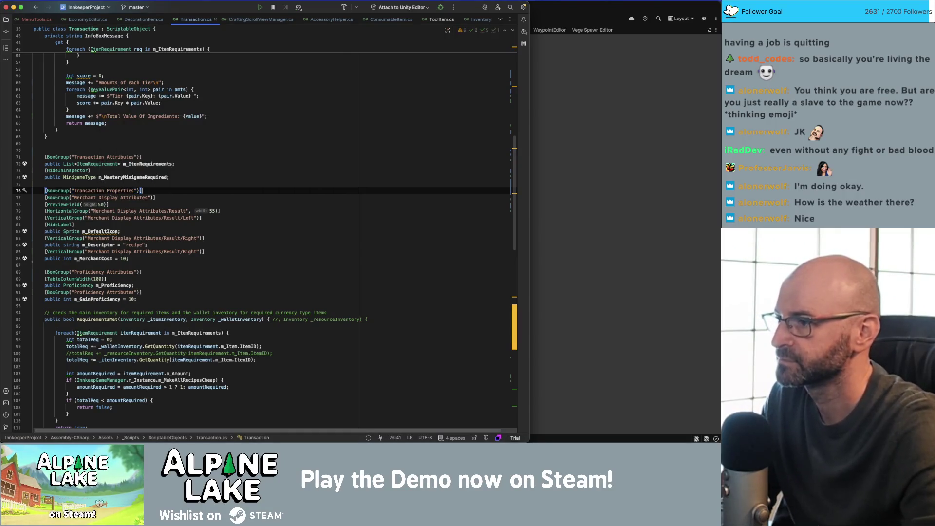
- Rename the Transaction Attributes group to Transaction Requirements, then to "Transaction Ingredients"
key(Up)
key(Up)
key(Up)
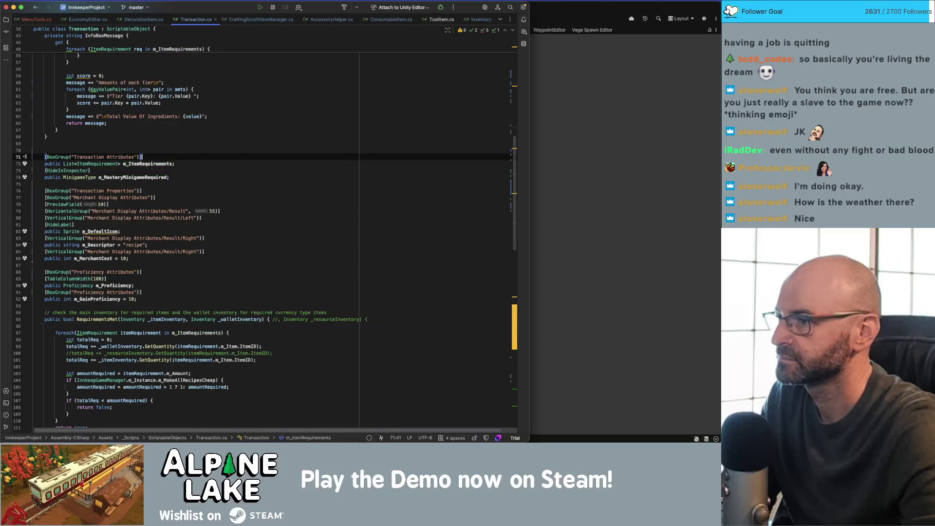
key(Left)
key(Left)
key(Left)
key(alt+shift+Left)
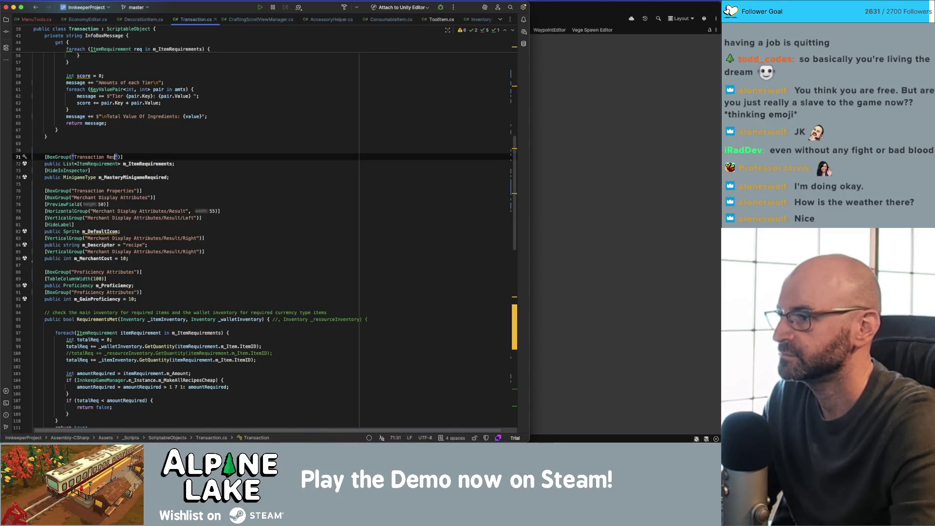
text(Requ)
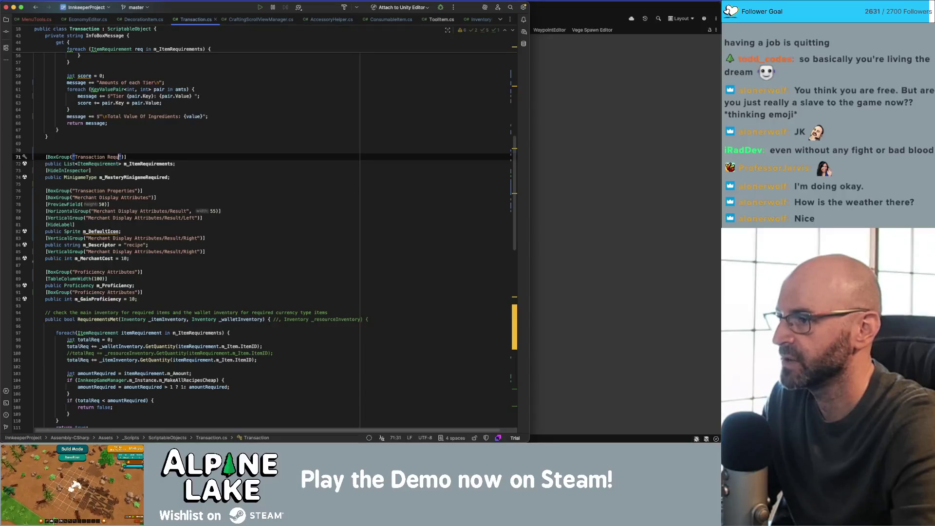
text(s)
key(Down)
key(Down)
key(Down)
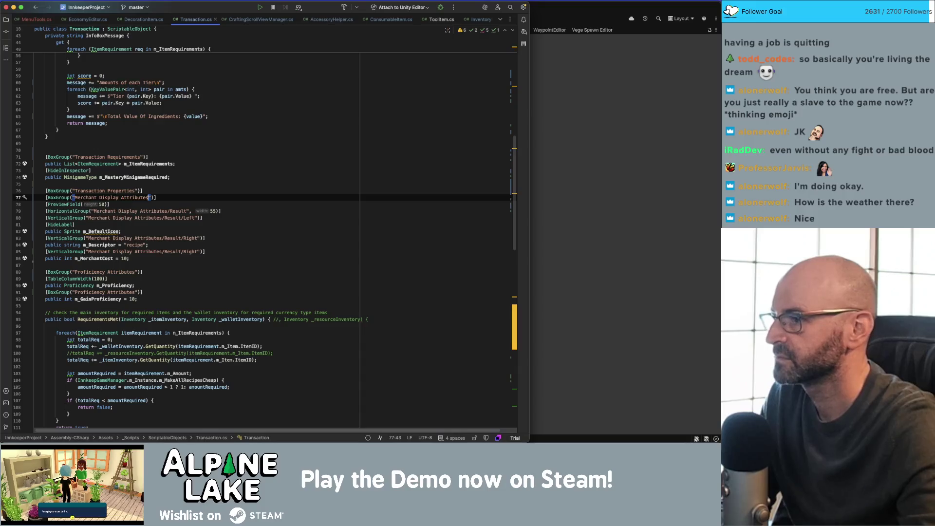
click(125, 155)
click(180, 153)
double_click(124, 157)
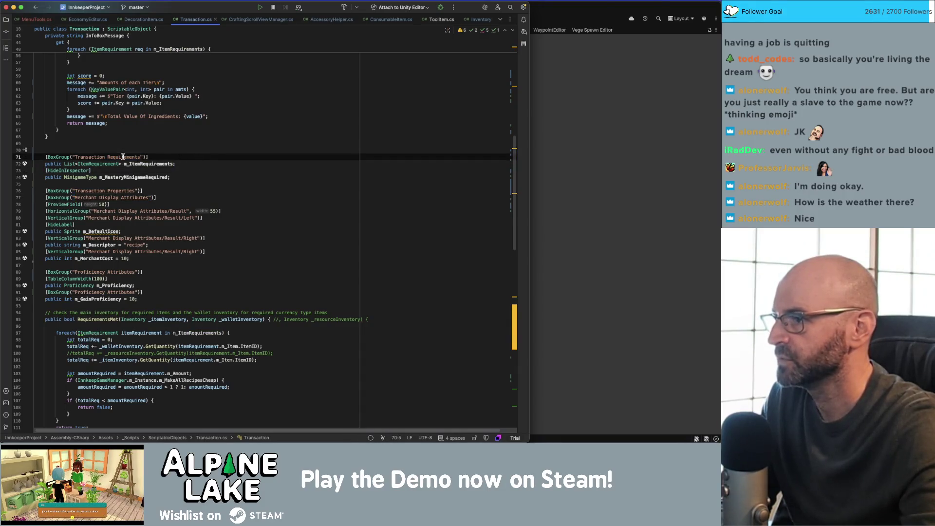
text(Ingredients)
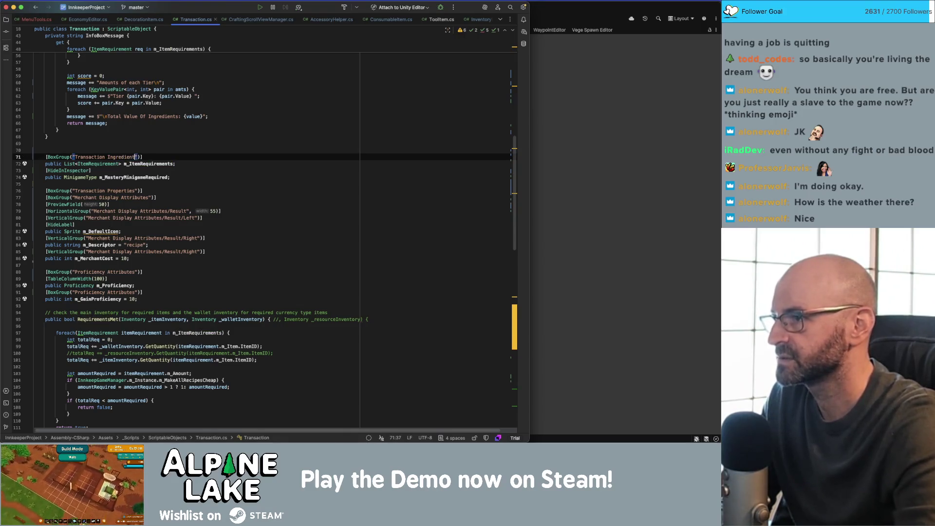
click(141, 144)
double_click(129, 157)
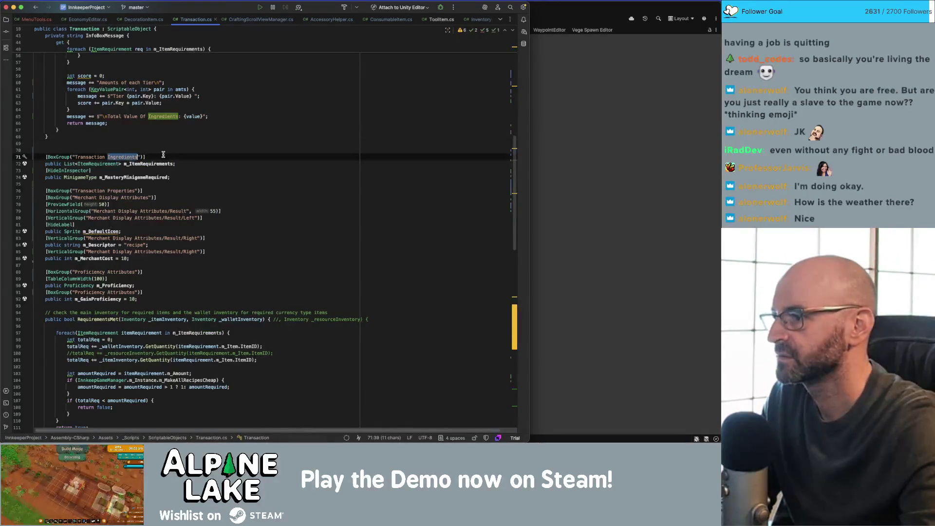
click(124, 192)
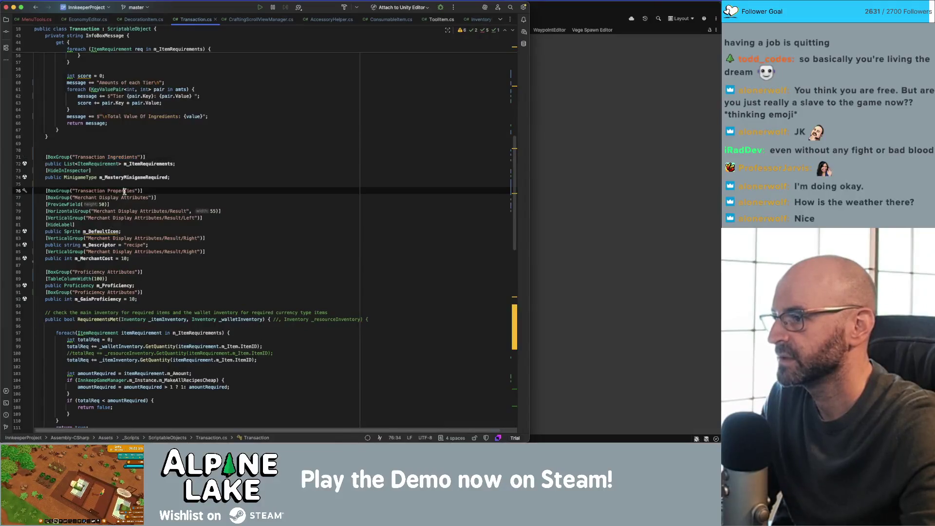
drag(74, 191, 136, 191)
- Prefix the Merchant Display group path and line 79's HorizontalGroup path with "Transaction Properties/"
key(ctrl+c)
click(73, 198)
key(ctrl+v)
text(/)
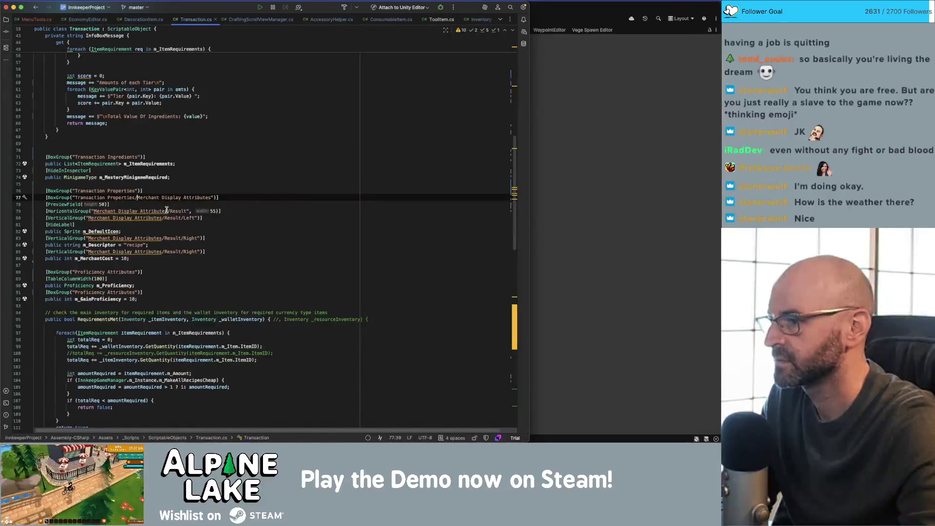
click(91, 211)
key(Right)
key(super+v)
key(shift+alt+Left)
key(shift+alt+Left)
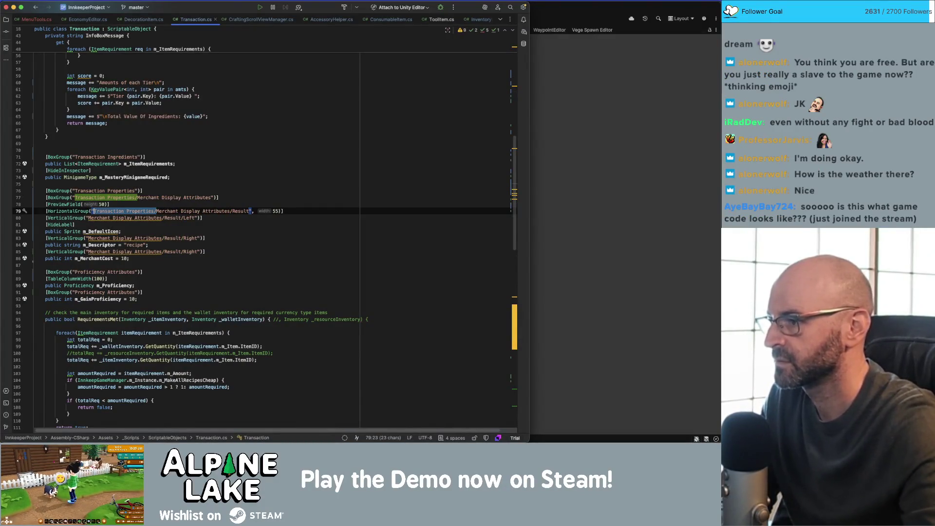
- Add the "Transaction Properties/" prefix to the group paths on lines 80, 83, 85, 88 and 91
click(88, 217)
key(super+v)
click(88, 238)
key(super+v)
click(88, 251)
key(super+v)
click(74, 272)
key(super+v)
click(74, 292)
key(super+v)
click(252, 183)
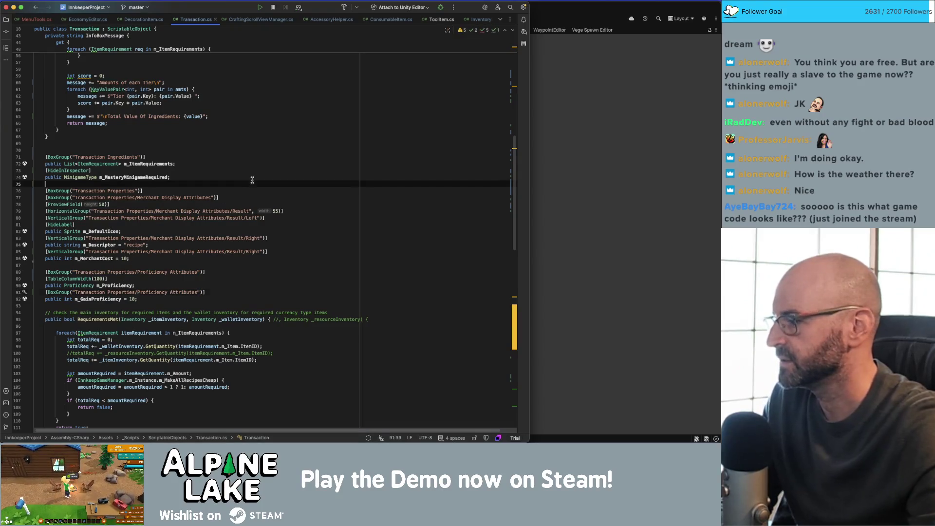
click(292, 171)
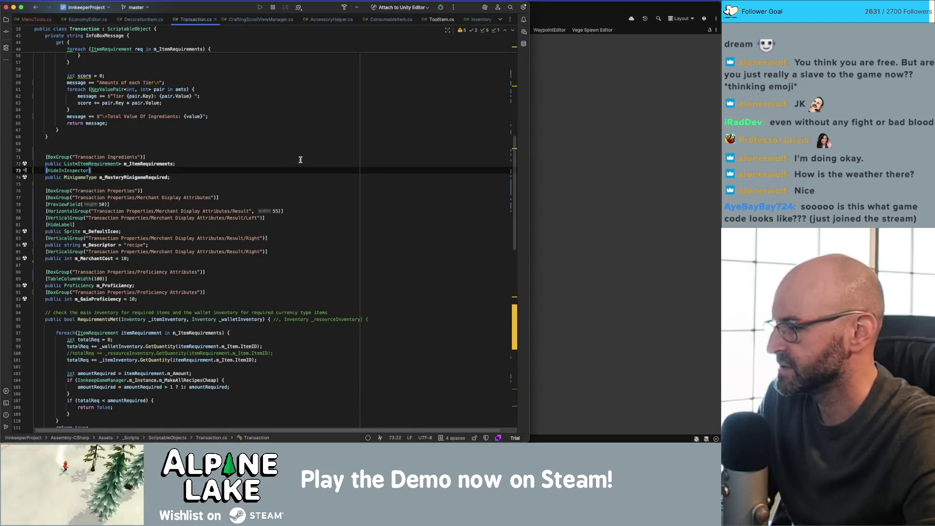
click(315, 130)
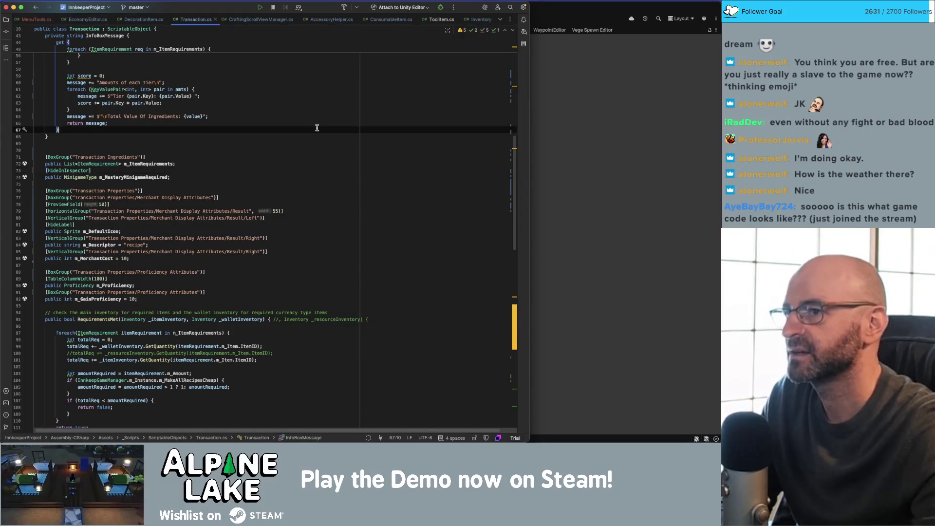
key(super+Tab)
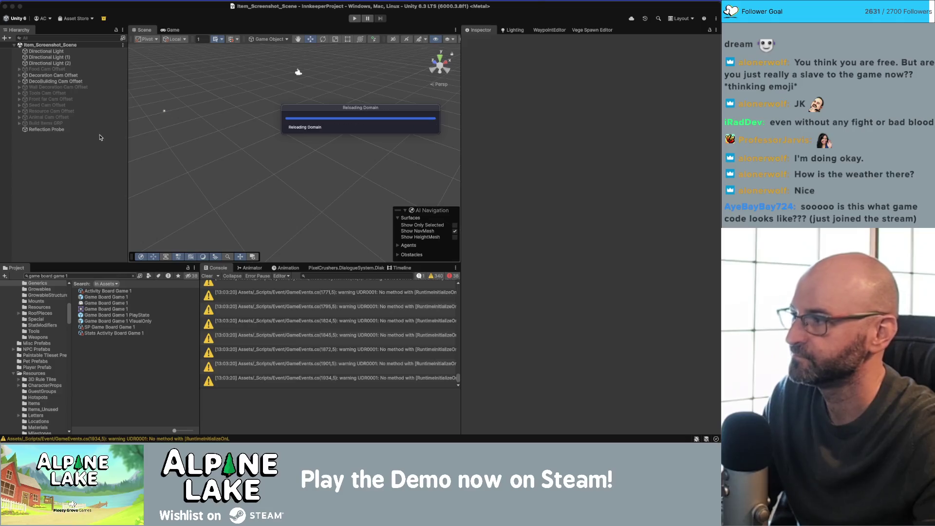
- Return to Unity and bring the Economy Editor window forward while scripts recompile
key(super+Tab)
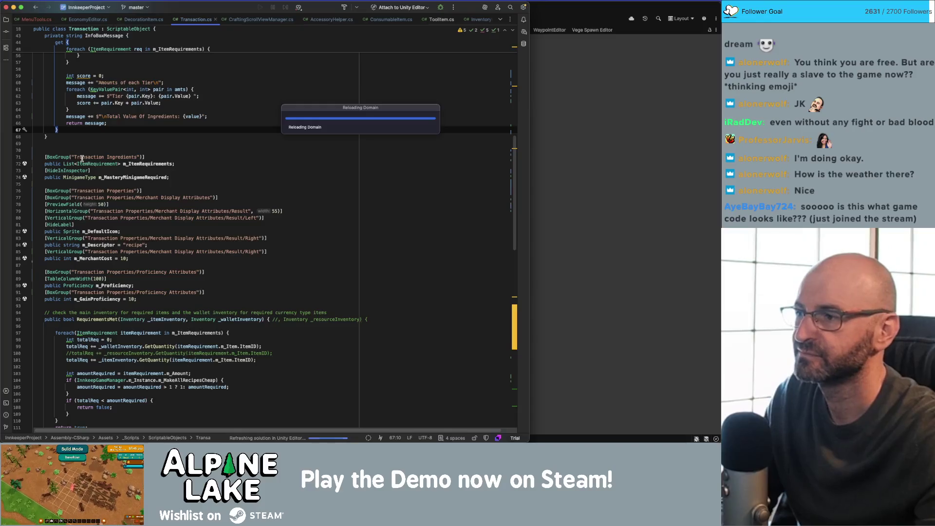
key(ctrl+Up)
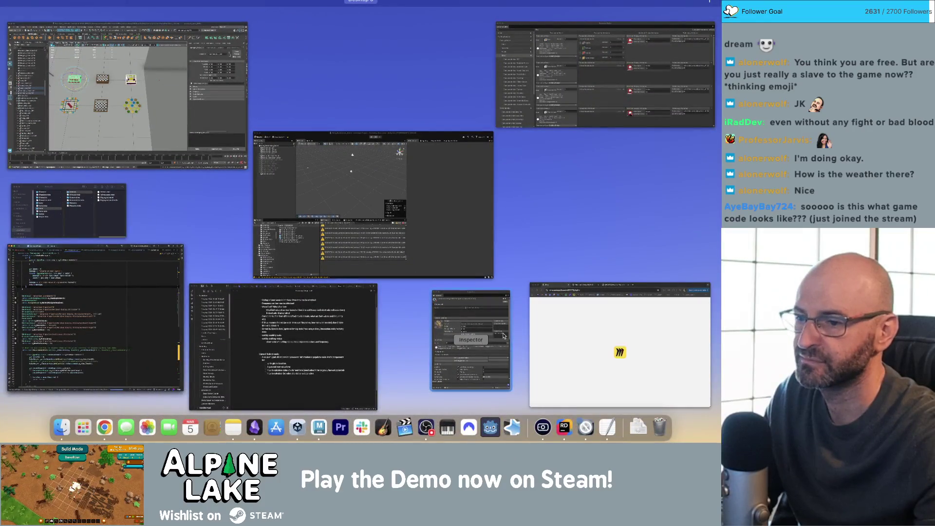
click(541, 33)
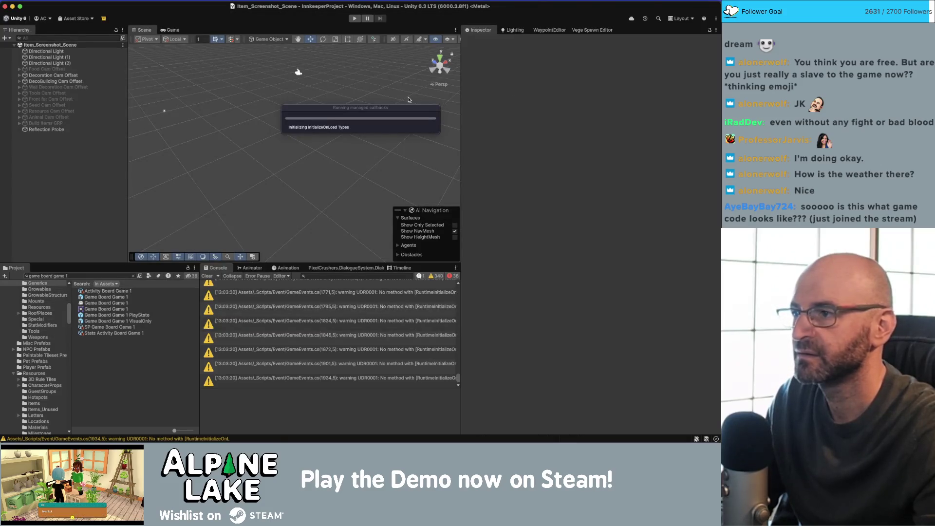
key(super+Tab)
key(Escape)
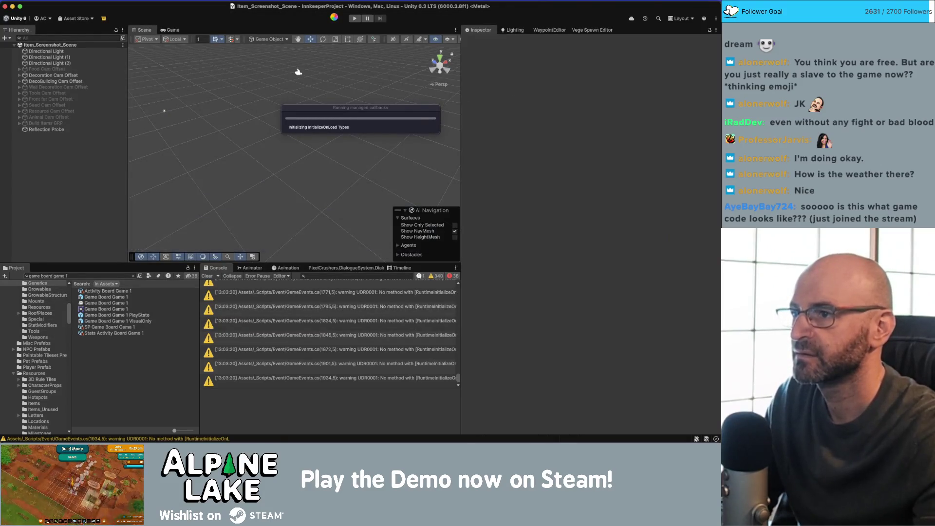
key(ctrl+Up)
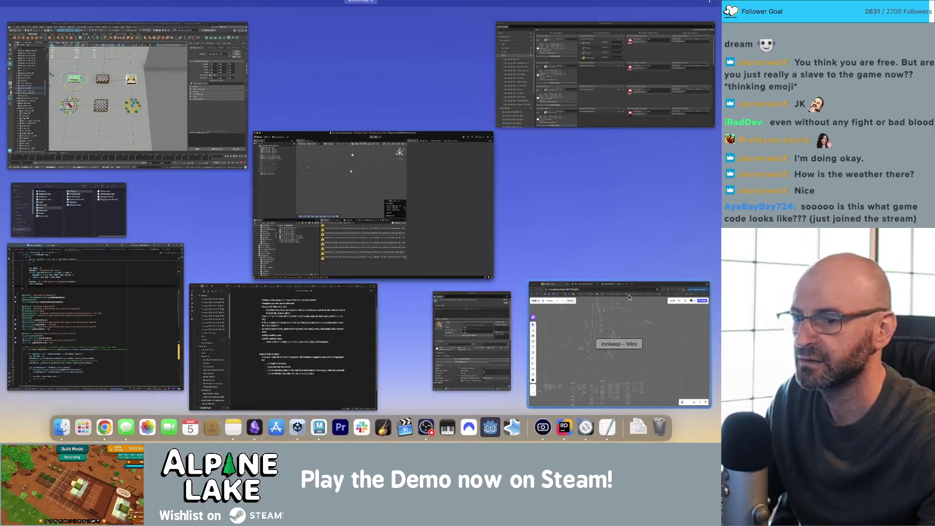
click(600, 124)
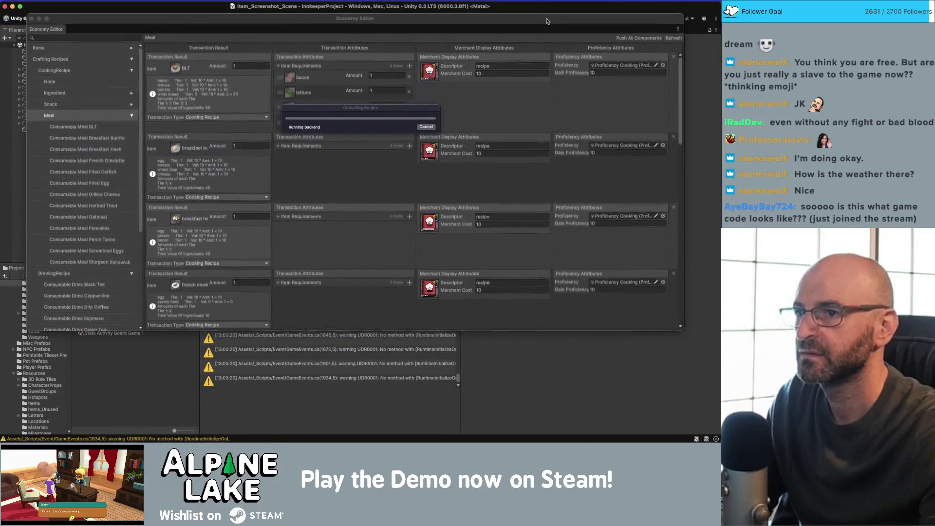
- Dock the floating Economy Editor window inside the main Unity editor
drag(548, 22, 548, 25)
drag(52, 31, 210, 58)
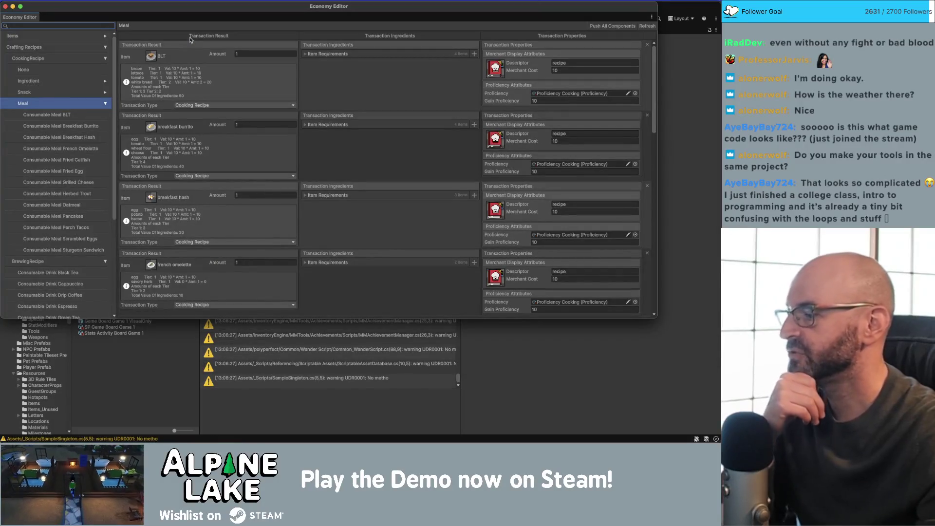
double_click(187, 17)
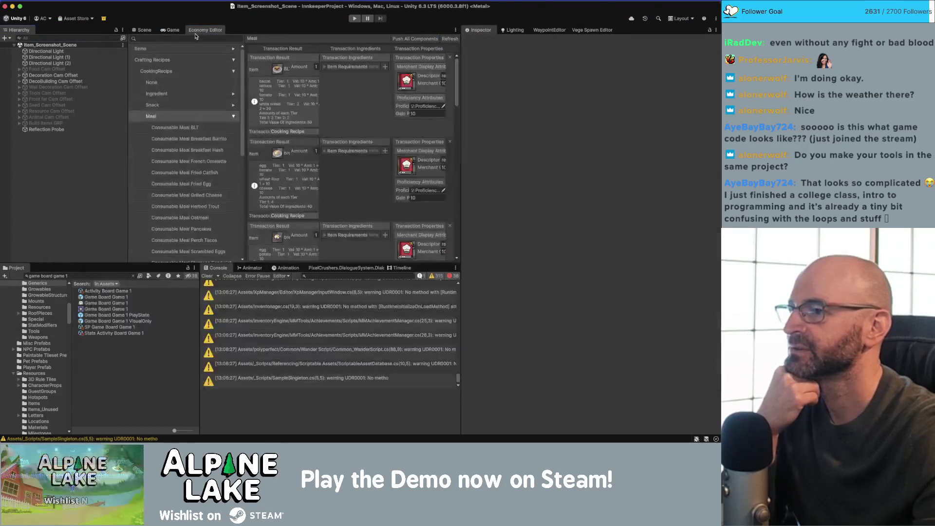
drag(461, 98, 555, 98)
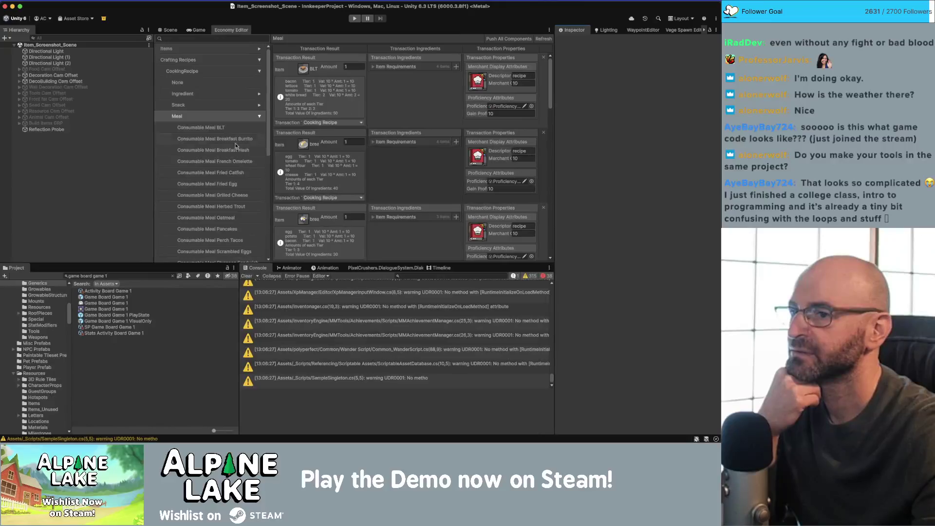
- Widen the Economy Editor panel and expand the perch tacos recipe's ingredient list
drag(155, 176, 100, 179)
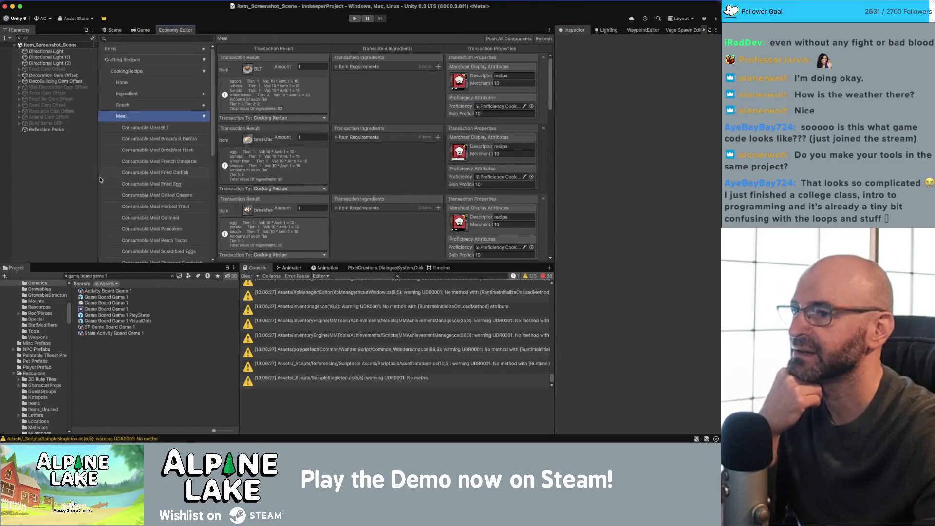
drag(111, 264, 112, 268)
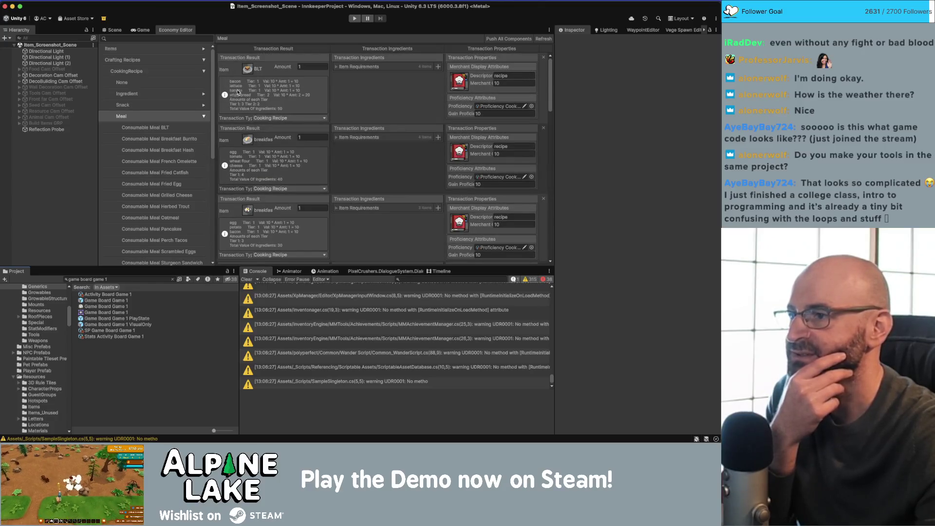
scroll(242, 97, down, 10)
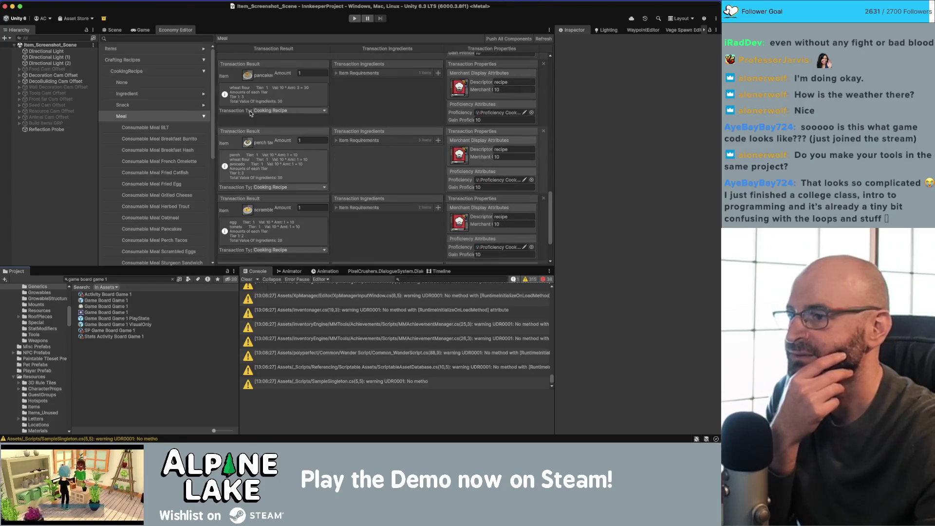
click(336, 141)
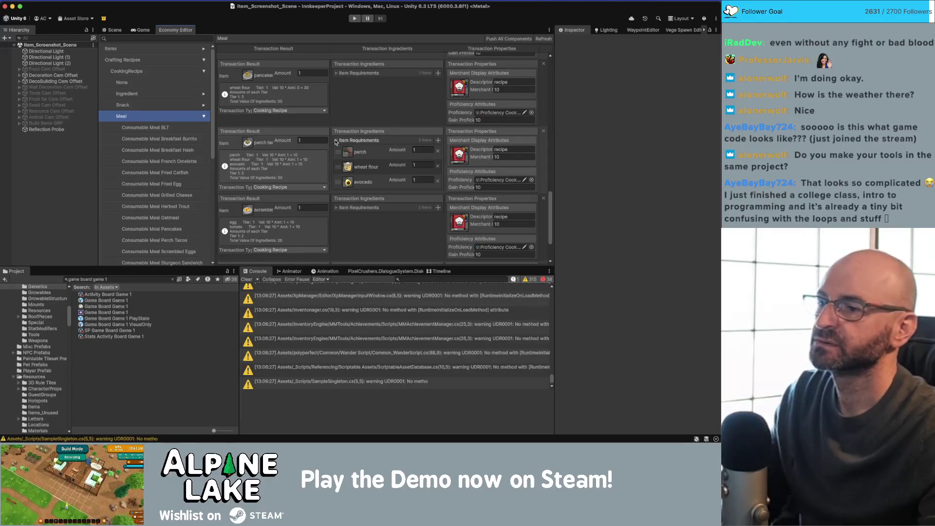
key(super+Tab)
- Add the todo "how to calculate value of a fish based on rarity" to the note
key(super+Tab)
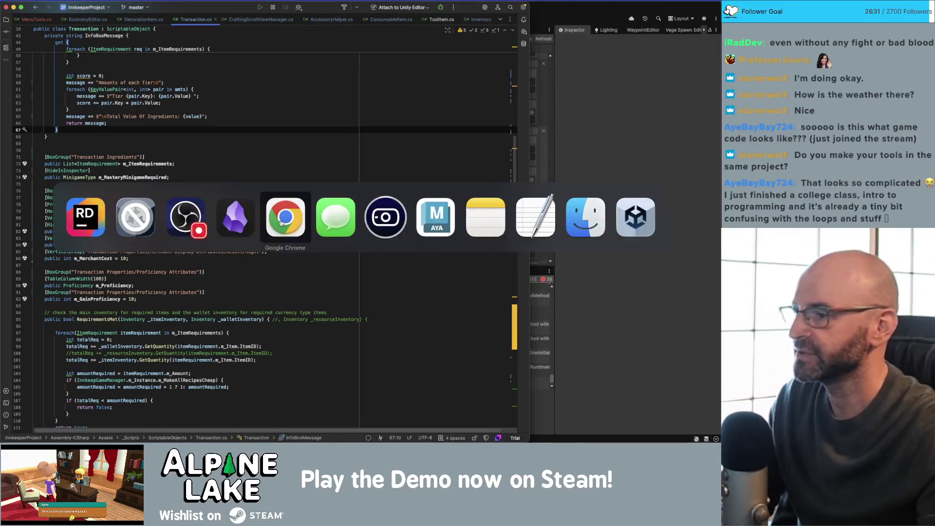
key(super+Tab)
key(super+Tab)
key(super+Tab)
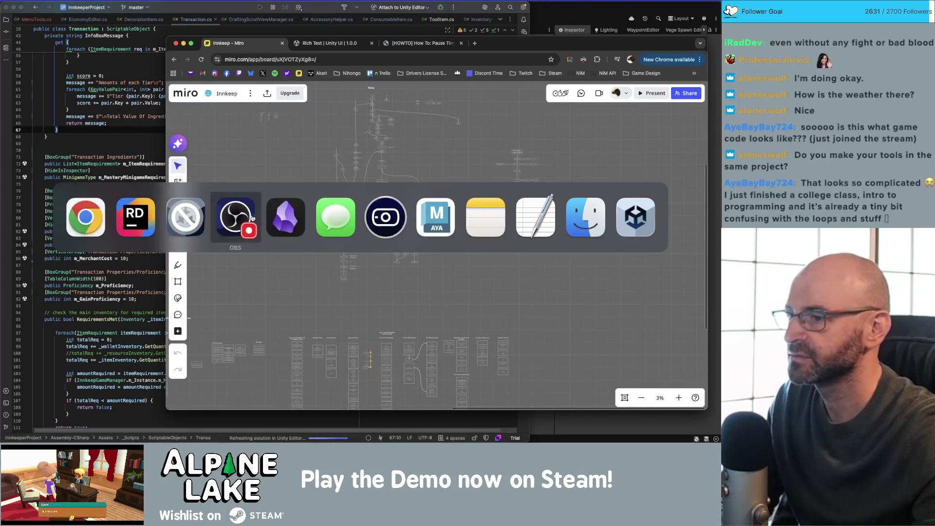
click(479, 302)
key(Return)
text(how to calculate value of )
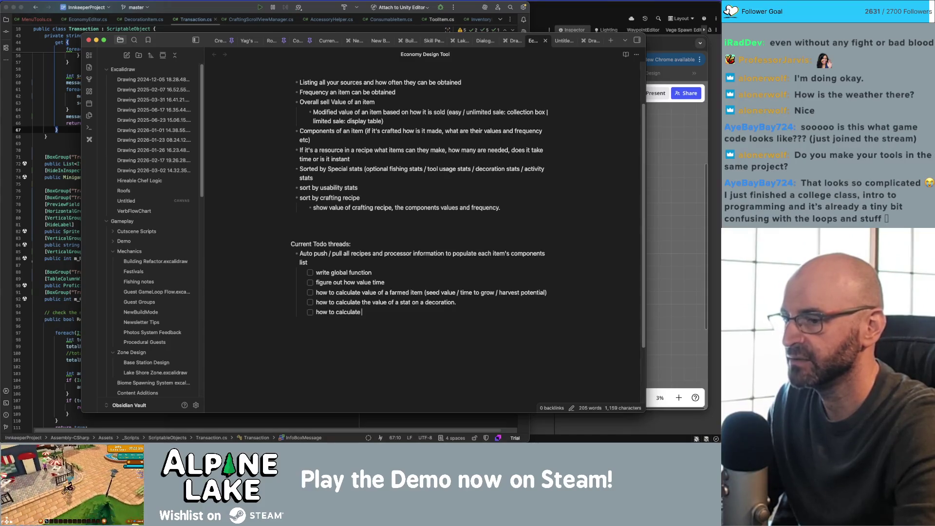
text(a fi)
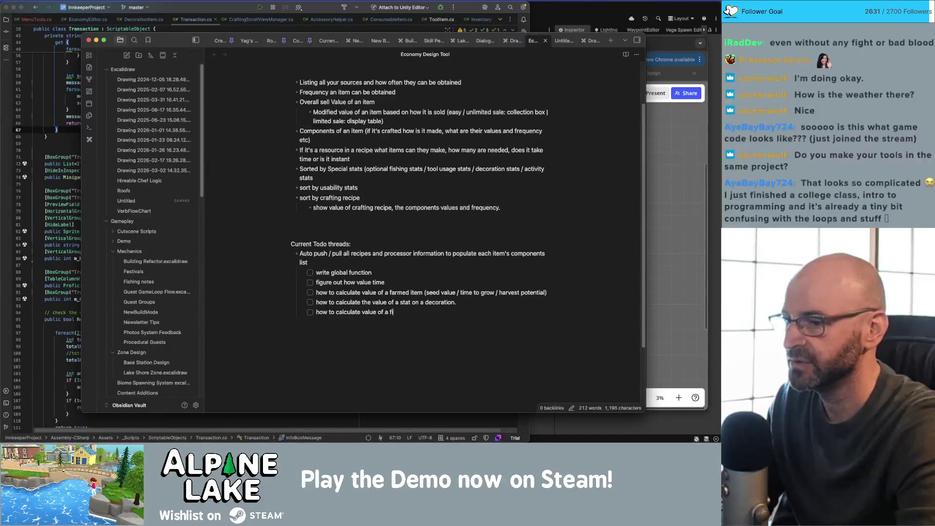
text(sh based on rarity)
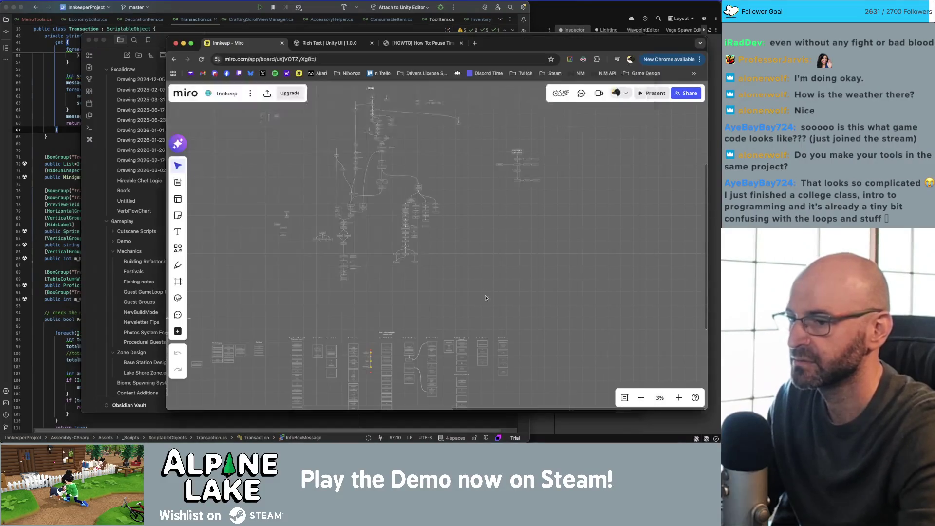
- Bring the Obsidian note back to the front and scroll up to its title
key(super+Tab)
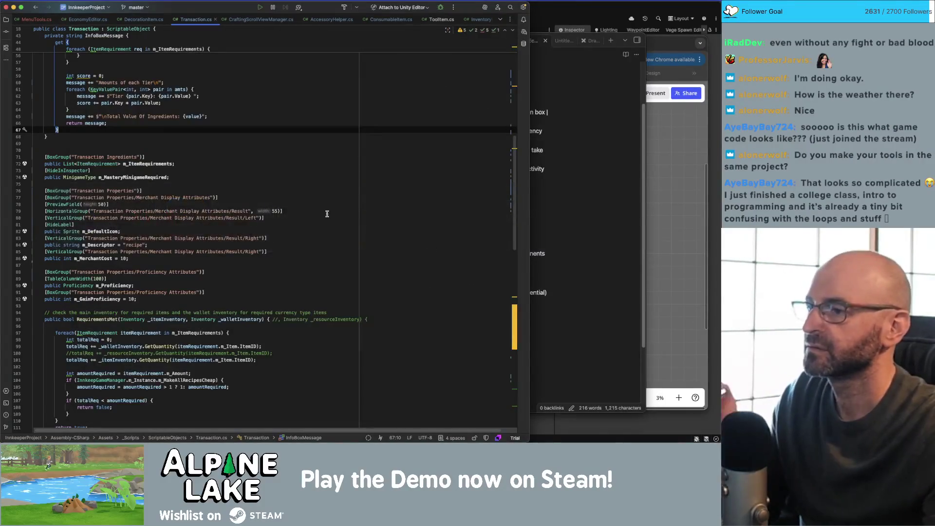
click(558, 159)
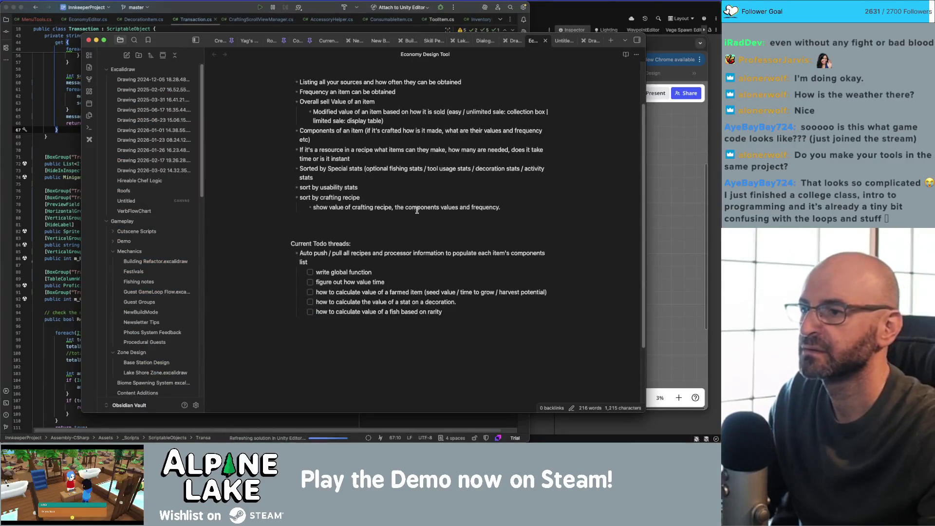
scroll(499, 161, up, 3)
- In Unity's Economy Editor, scroll the Meal grid and open the Consumable Meal BLT recipe
key(super+Tab)
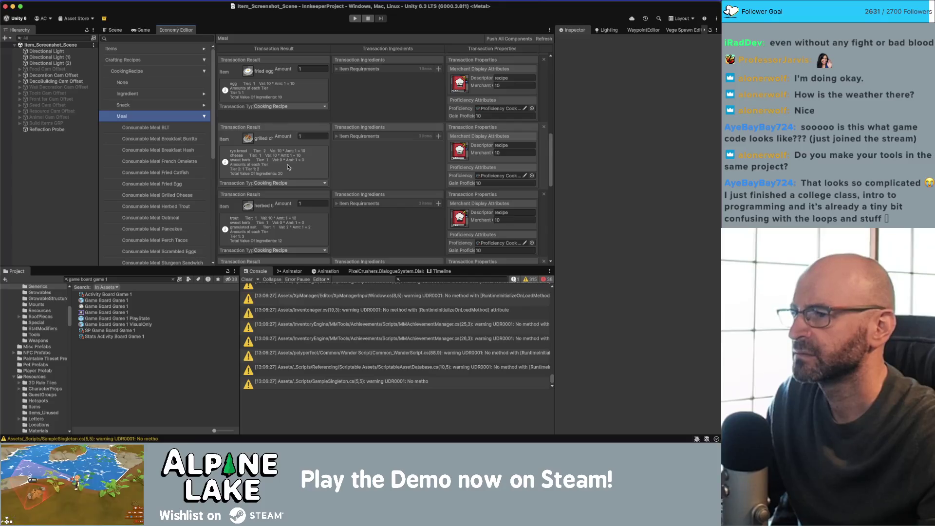
scroll(287, 166, up, 5)
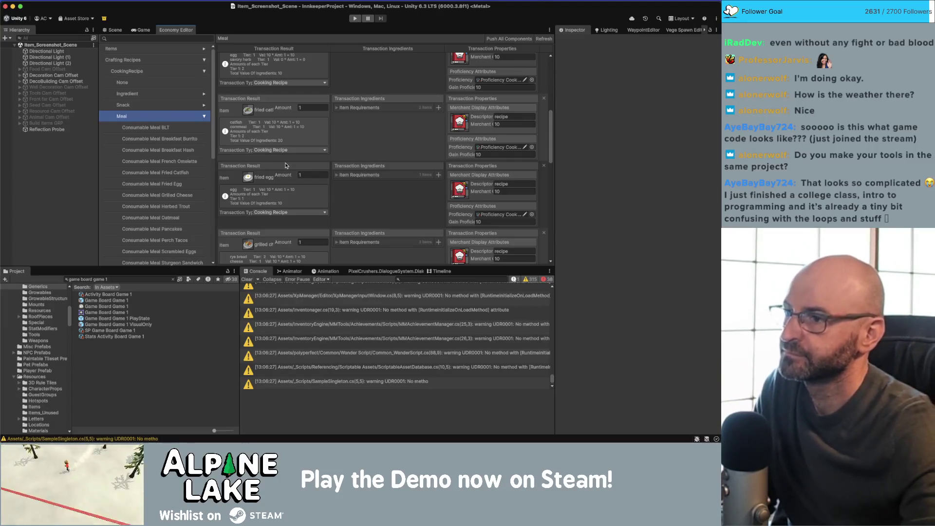
scroll(287, 171, up, 1)
scroll(286, 171, up, 5)
scroll(267, 168, up, 5)
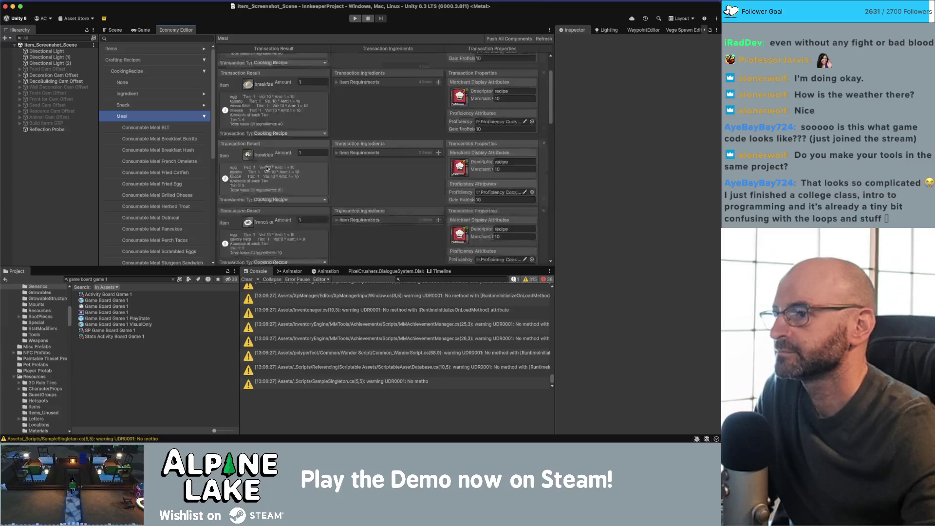
scroll(302, 128, down, 10)
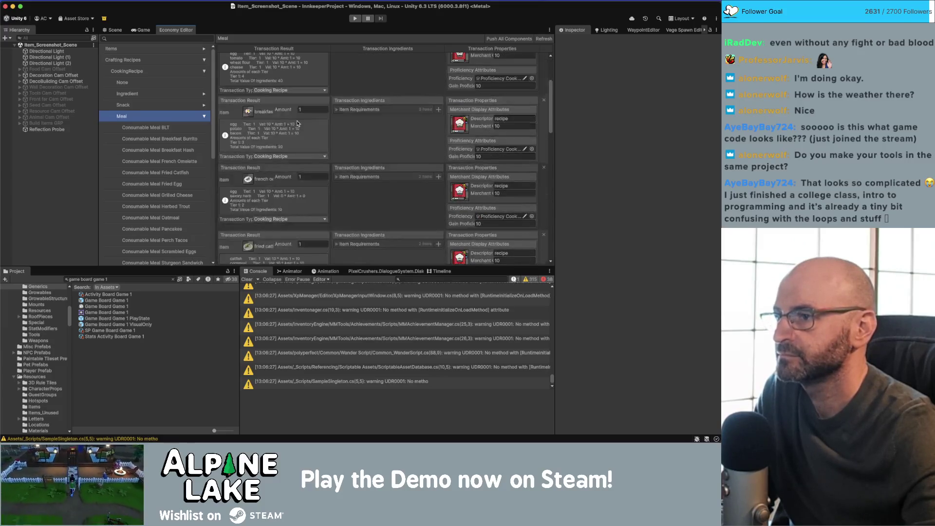
scroll(265, 128, down, 10)
click(207, 118)
click(205, 117)
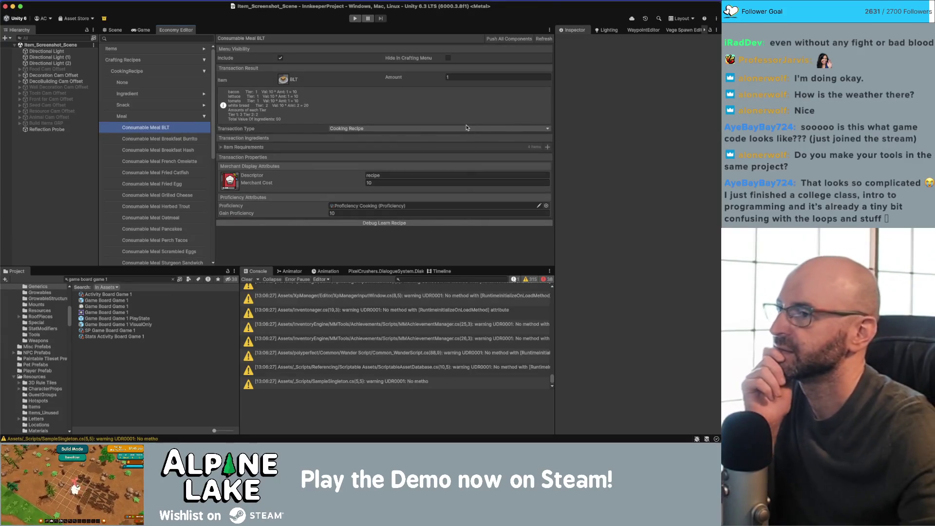
- Multi-select meal recipes from BLT through Fried Egg, then reselect BLT alone
shift+click(165, 140)
click(161, 150)
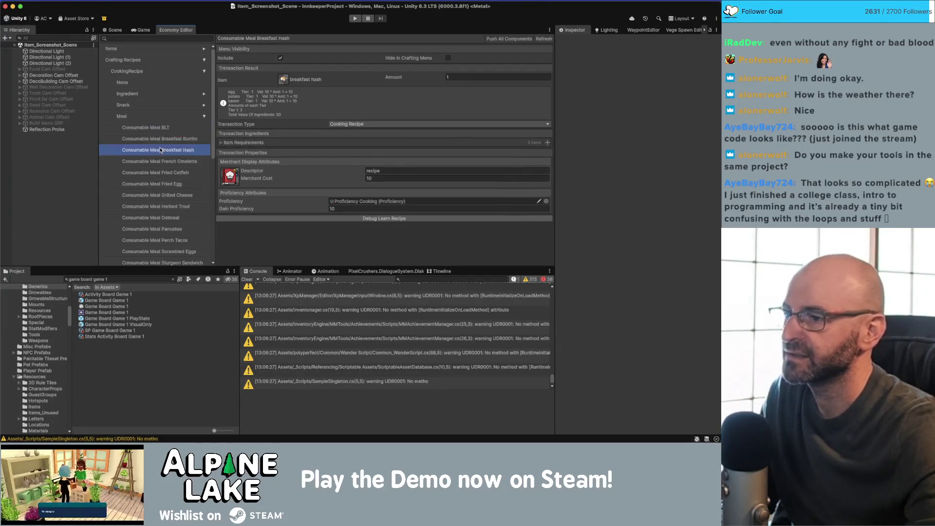
click(158, 130)
shift+click(161, 185)
scroll(276, 172, down, 5)
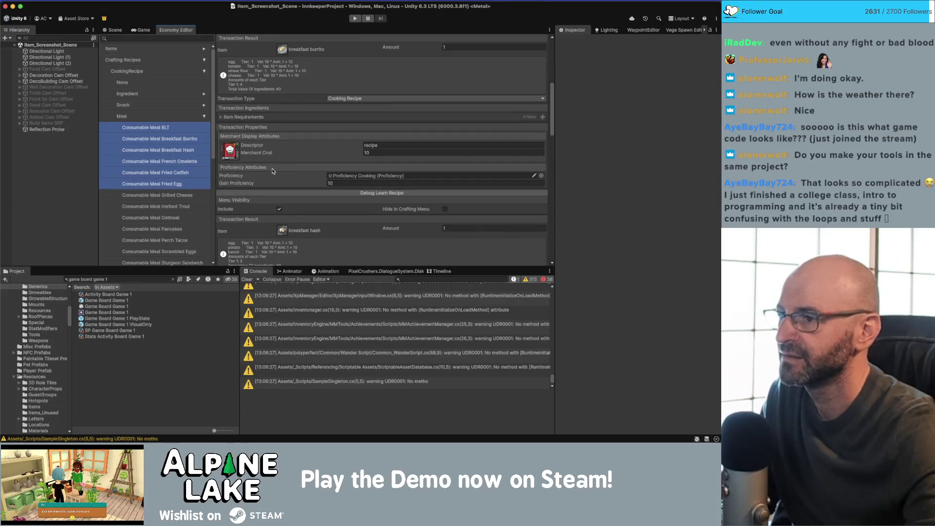
scroll(272, 170, up, 2)
shift+click(154, 138)
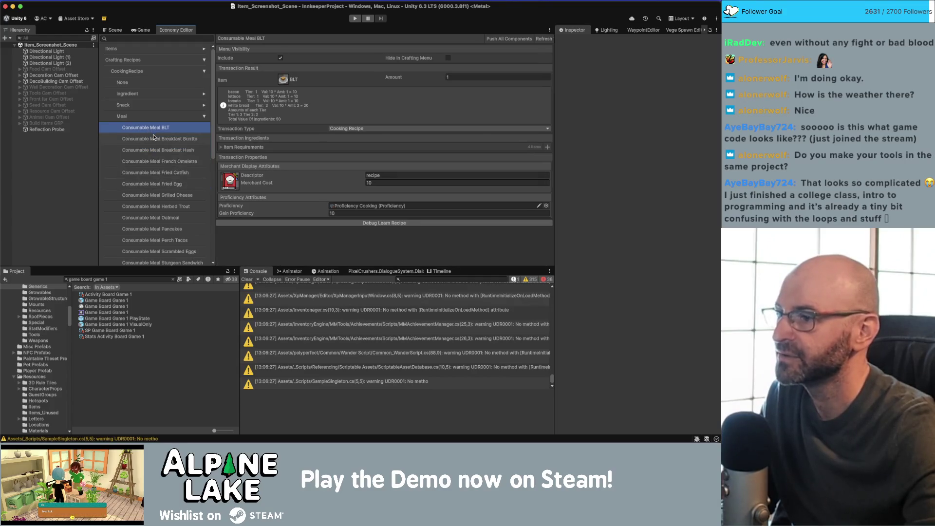
click(154, 128)
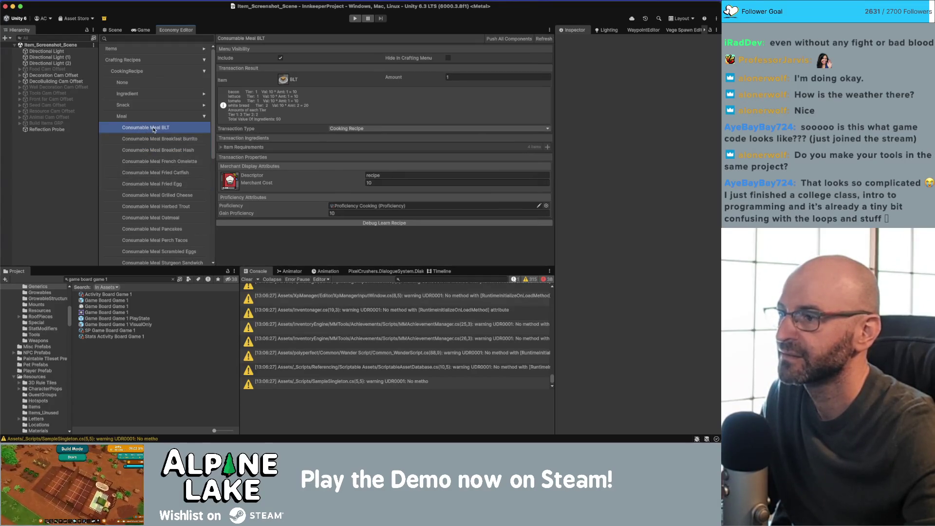
shift+click(154, 140)
click(154, 131)
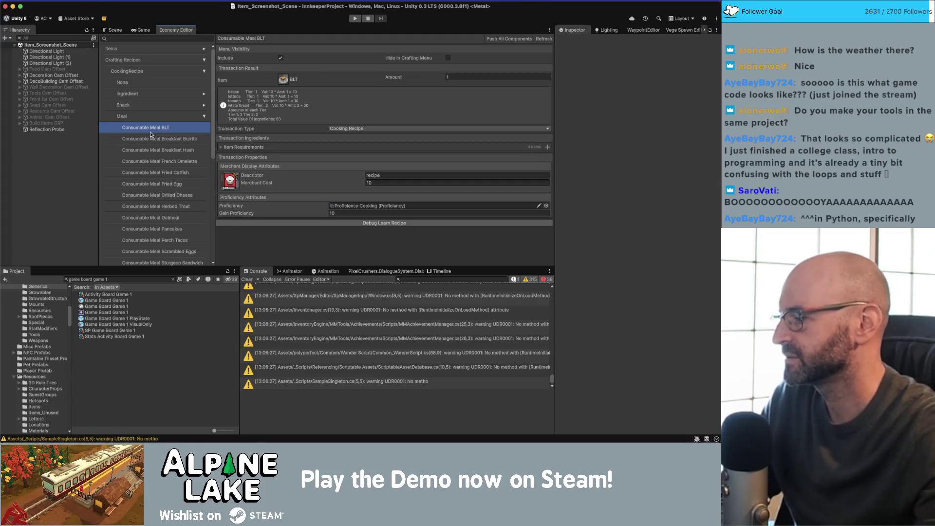
- Narrow the recipe category list and show the full Meal recipe table
key(super+Tab)
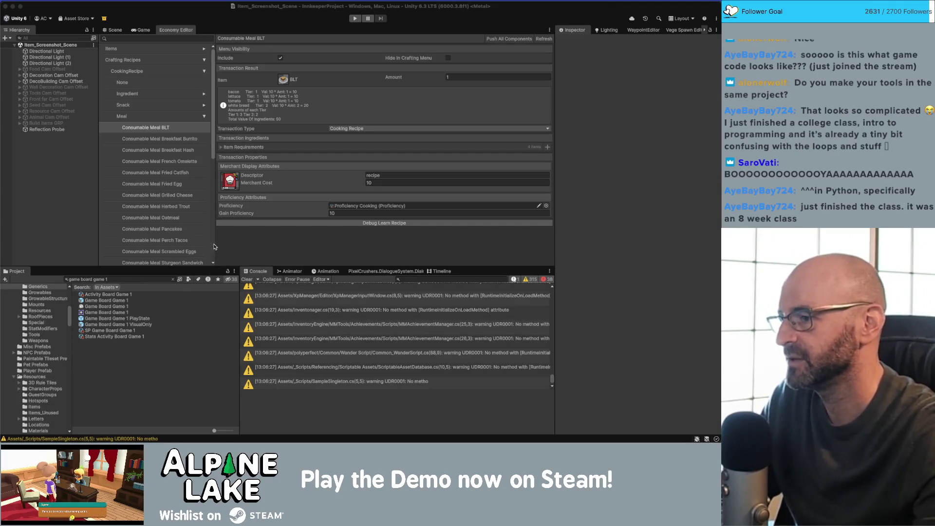
drag(217, 244, 205, 248)
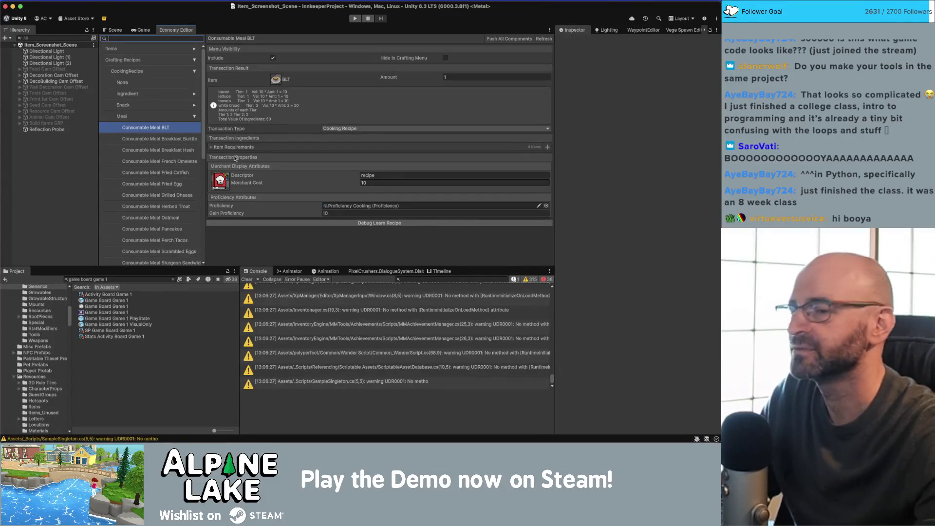
drag(554, 39, 551, 39)
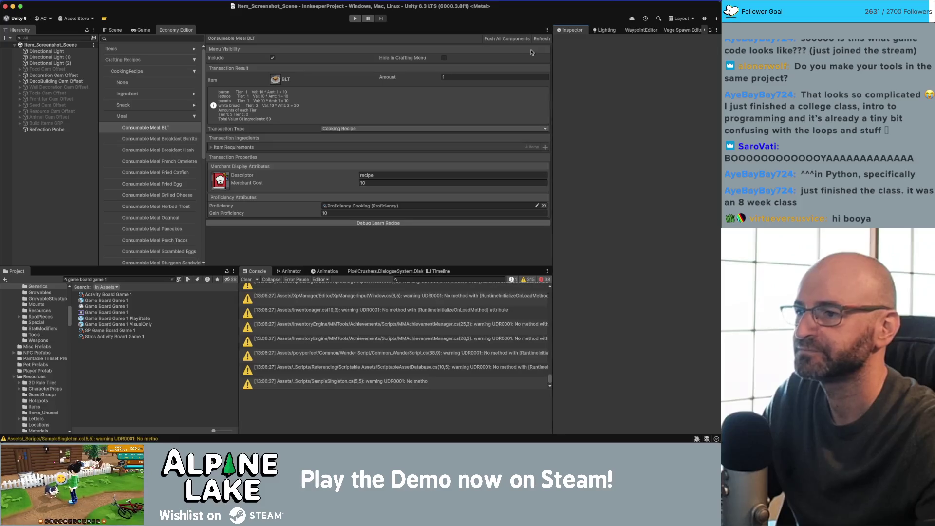
click(153, 116)
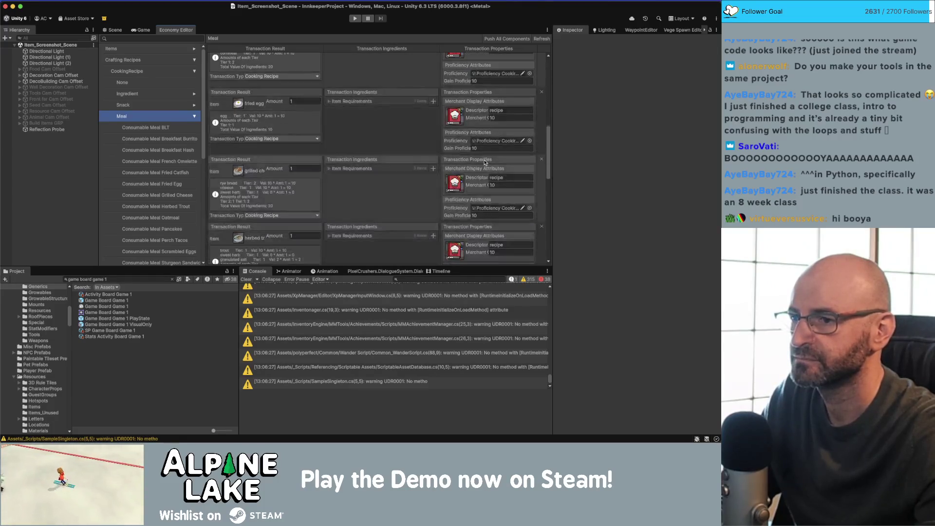
- Collapse Cooking and Brewing recipes and show the Decoration Storage recipes, checking the chest's requirements
click(194, 71)
click(194, 82)
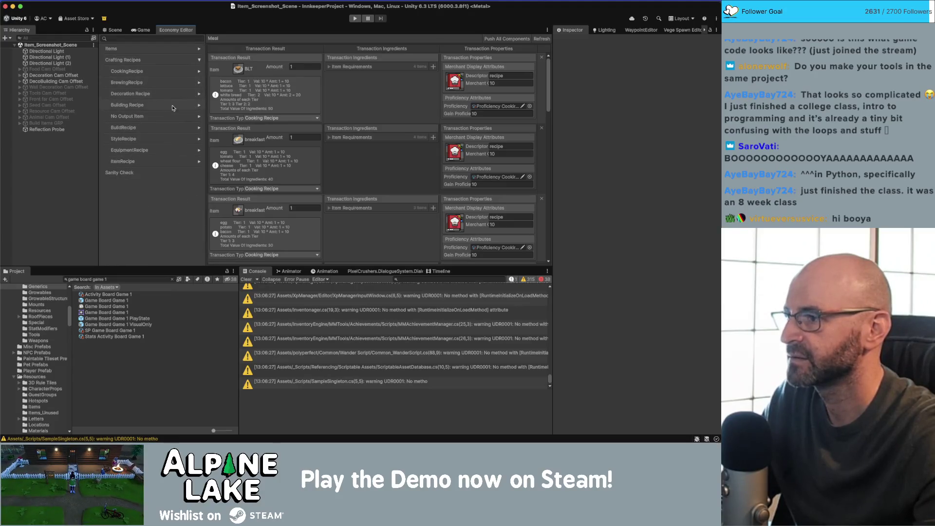
click(181, 95)
click(199, 94)
click(160, 125)
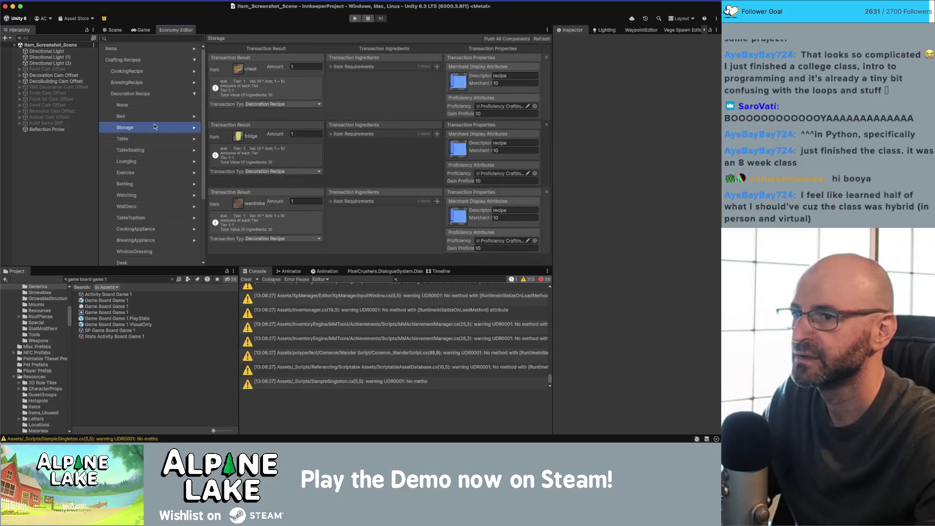
click(331, 66)
click(331, 67)
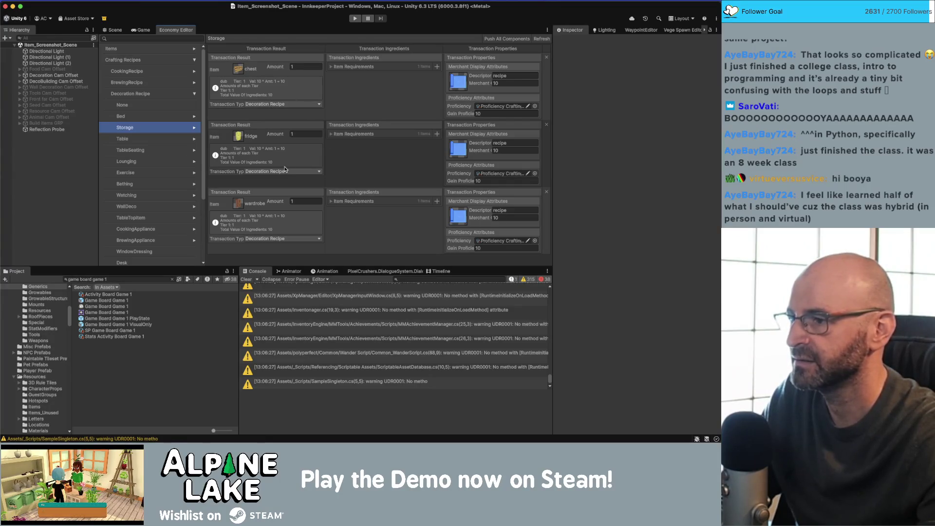
- Browse the Table, TableSeating and Lounging decoration recipes, ending on TableSeating
click(168, 139)
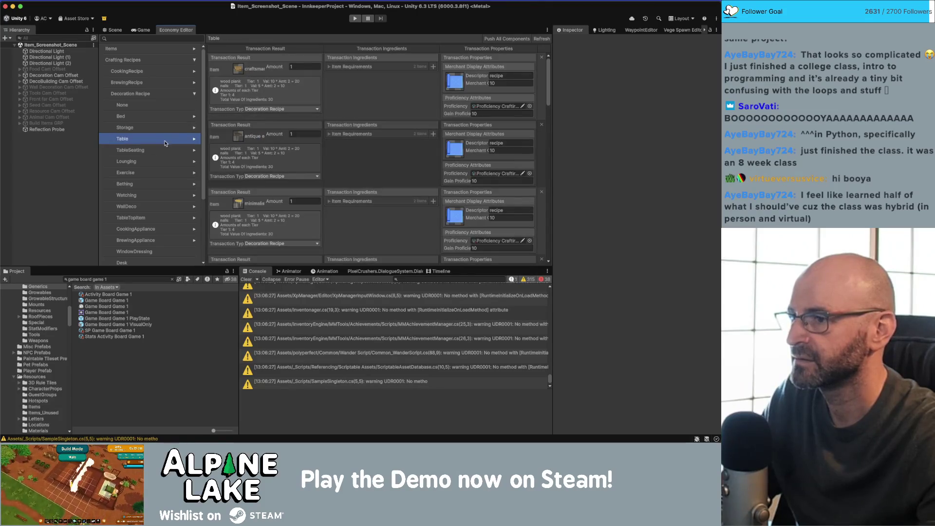
click(165, 150)
click(156, 135)
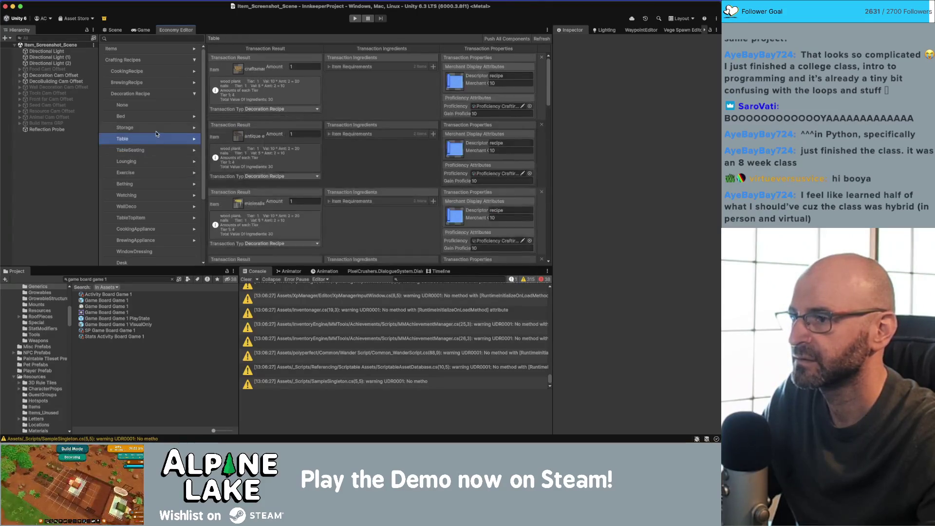
click(156, 131)
click(150, 149)
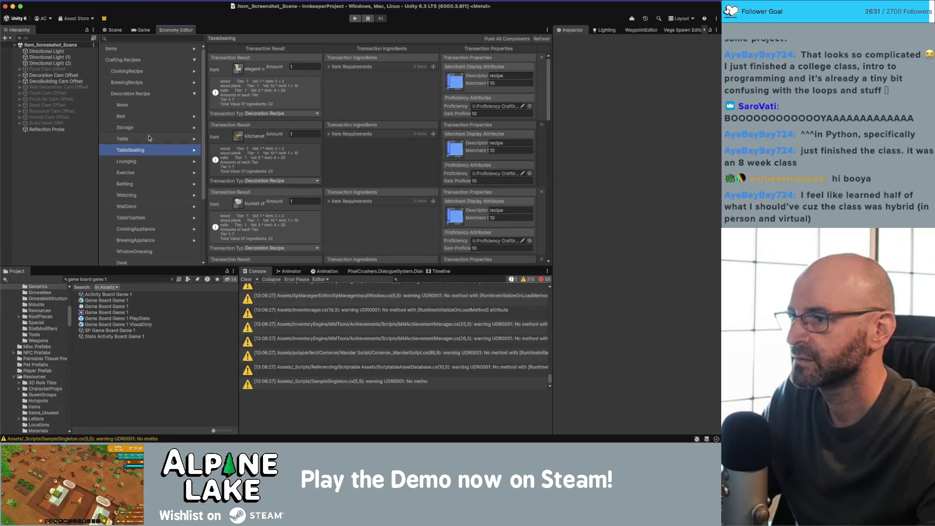
click(149, 138)
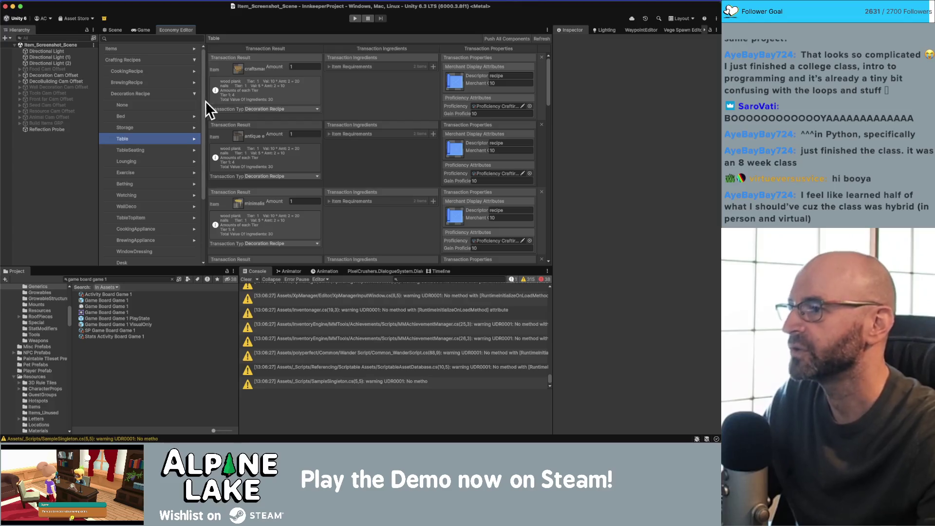
click(166, 148)
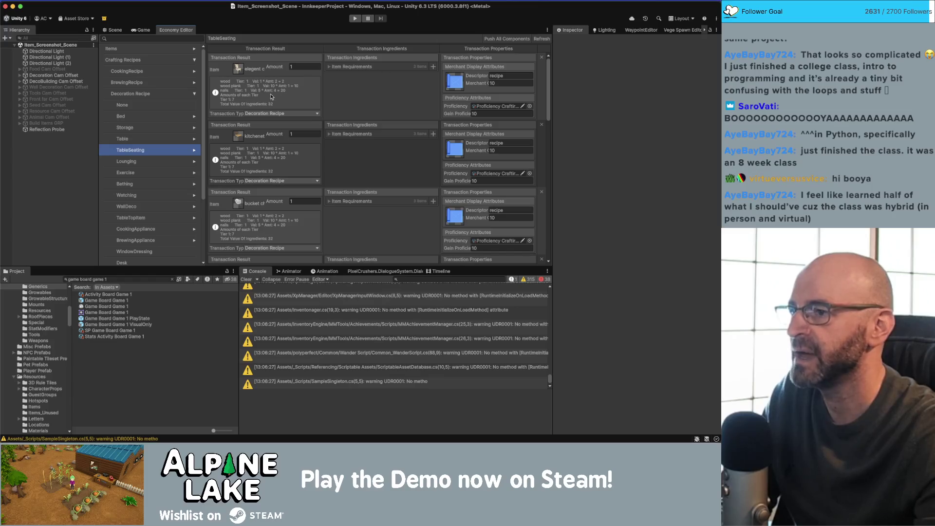
click(154, 138)
click(154, 161)
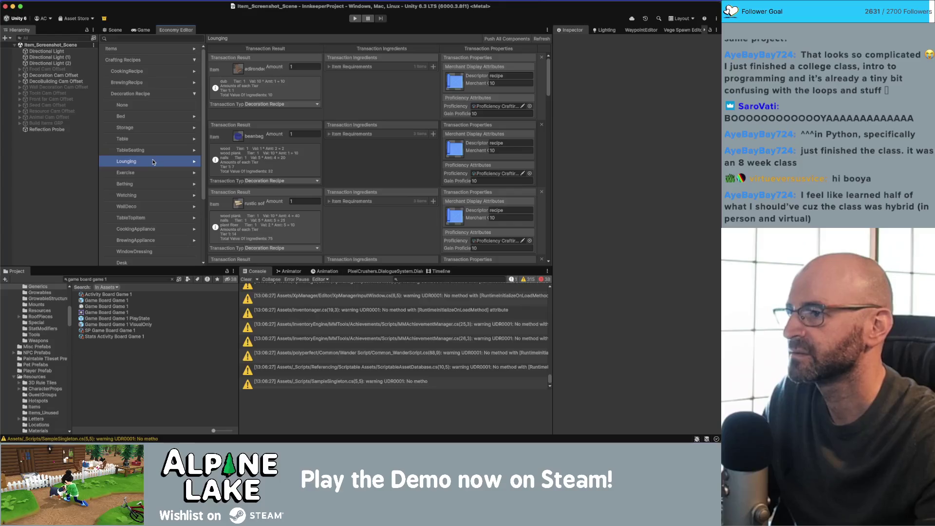
key(super+Tab)
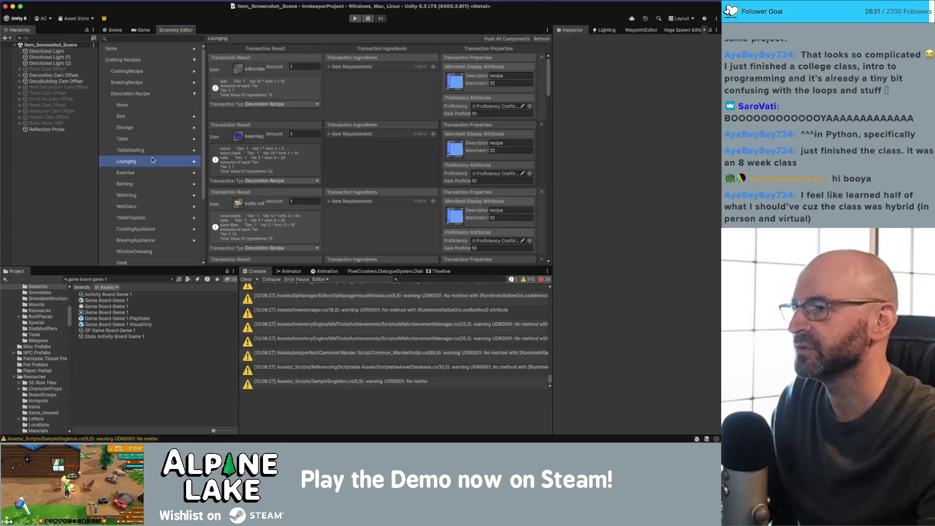
click(80, 168)
click(157, 141)
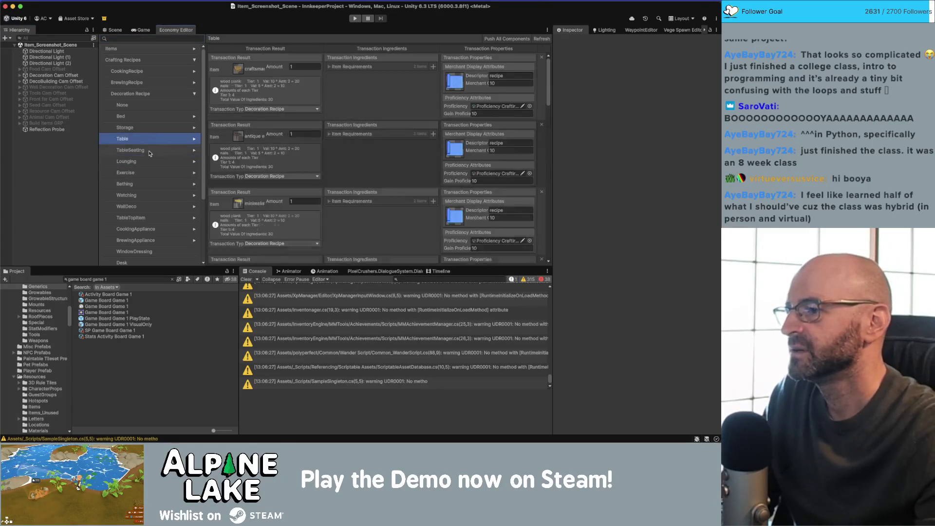
click(148, 151)
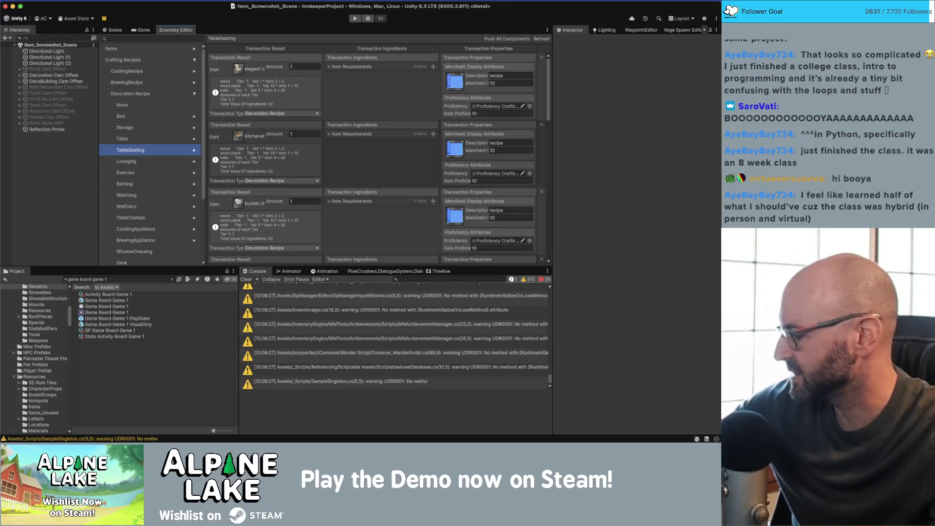
- Refocus Unity and adjust the Economy Editor splitters to review the TableSeating recipes
key(super+Tab)
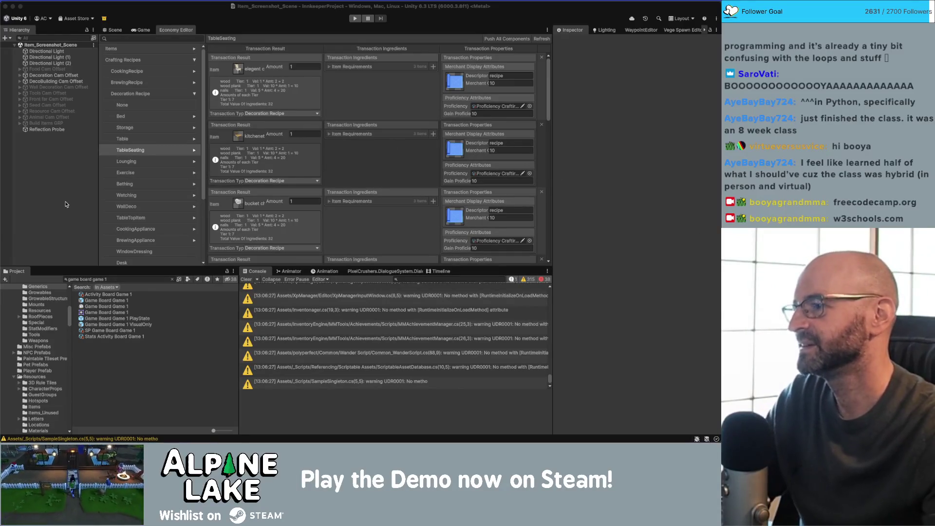
click(227, 42)
drag(206, 40, 205, 41)
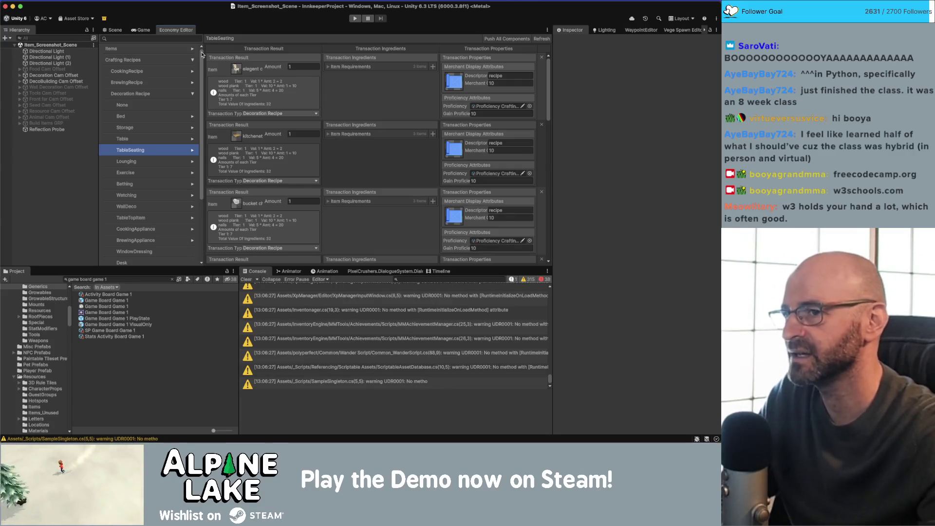
mouse_move(552, 88)
mouse_down()
mouse_move(543, 231)
mouse_move(547, 85)
mouse_up()
key(super+Tab)
- Glance over the Obsidian Economy Design Tool note, then return to Transaction.cs in Rider
key(super+Tab)
key(super+Tab)
key(Tab)
key(Tab)
key(super+Tab)
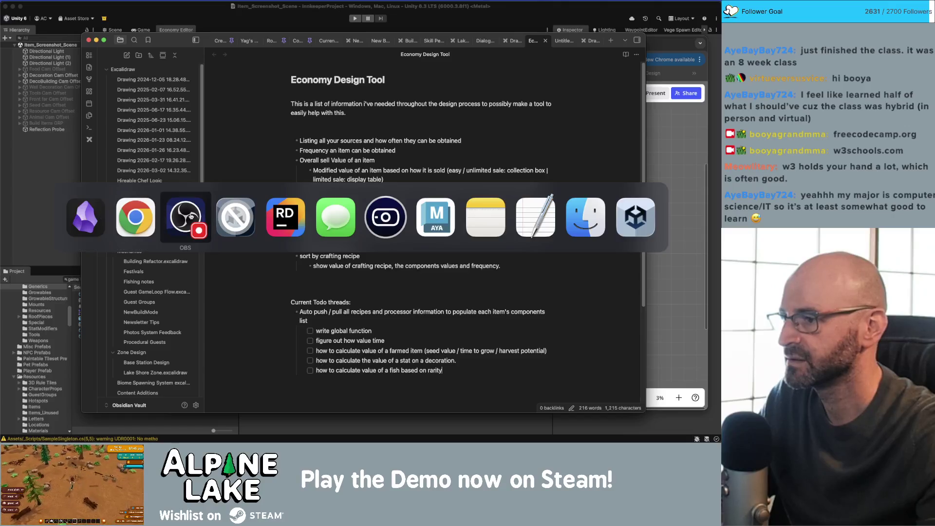
click(286, 217)
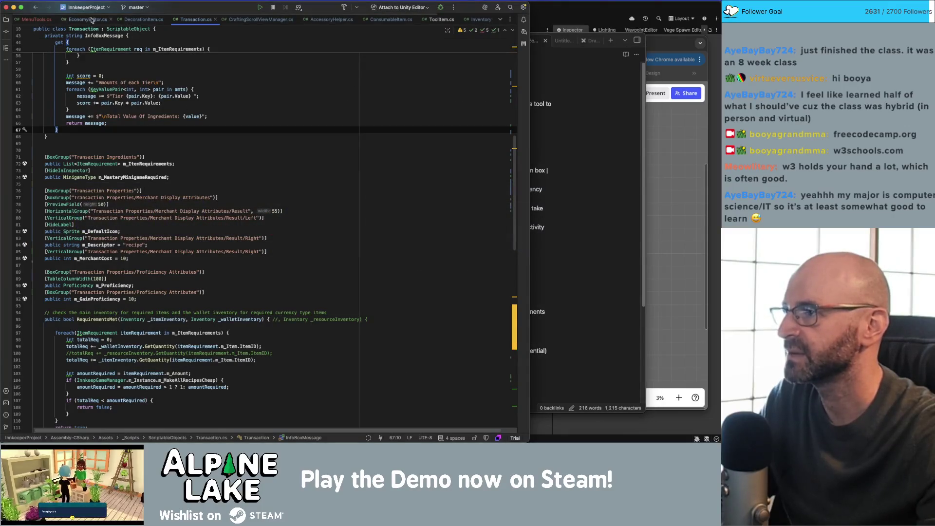
- In EconomyEditor.cs SanityCheck, select the transaction requirement checks on lines 294–312
click(86, 19)
scroll(226, 247, down, 10)
scroll(227, 247, down, 15)
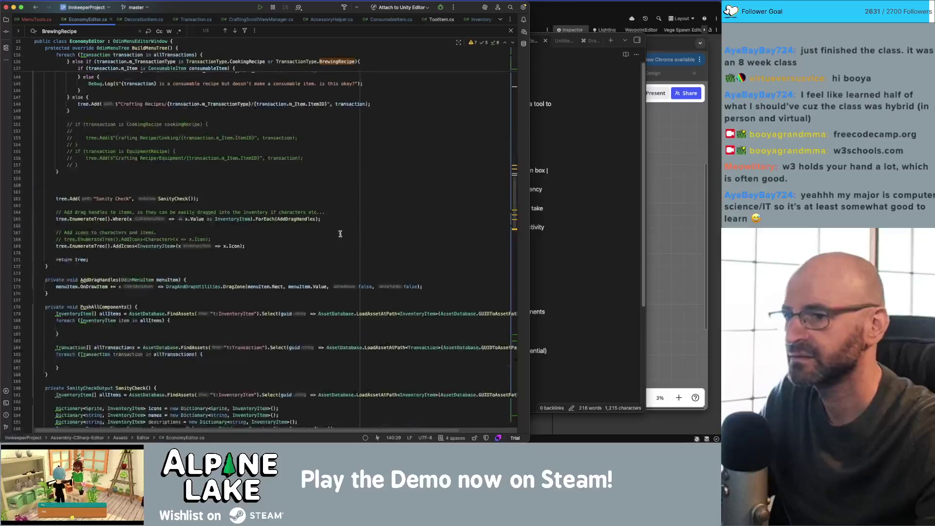
scroll(315, 239, up, 5)
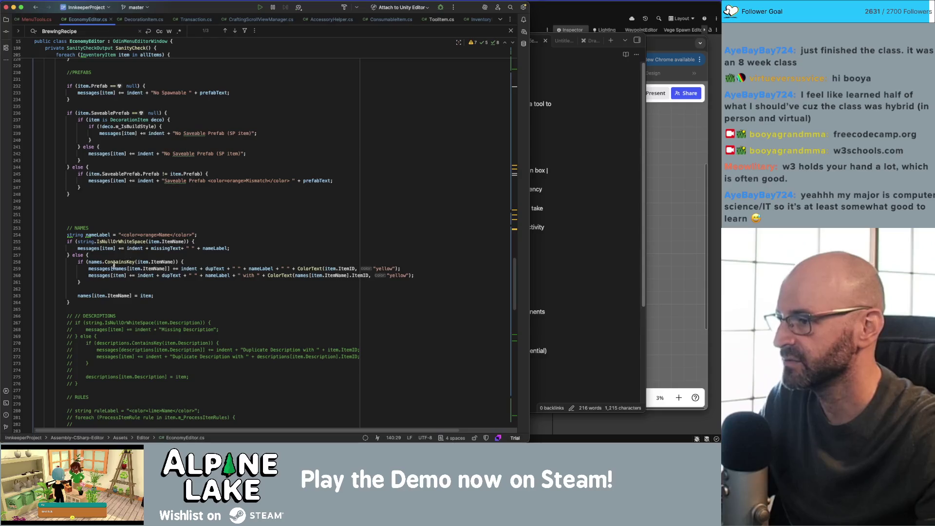
scroll(128, 254, up, 5)
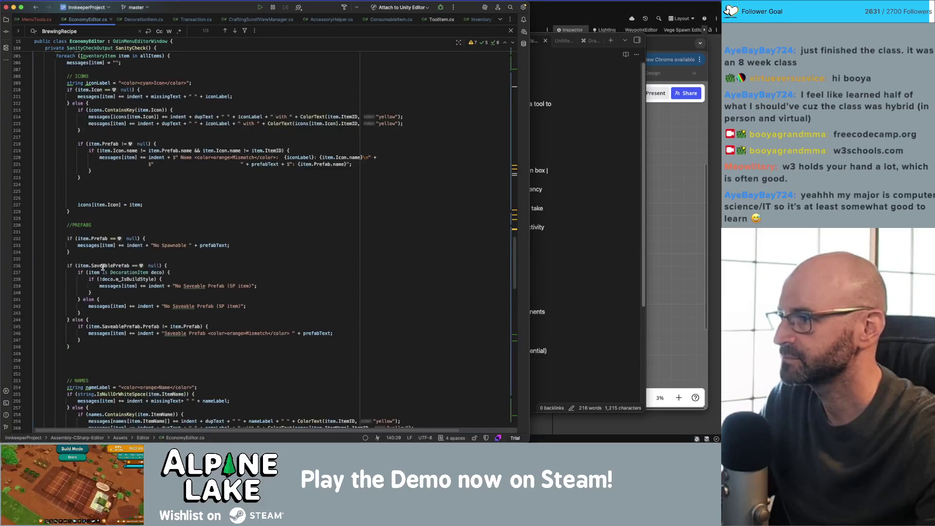
scroll(103, 267, down, 10)
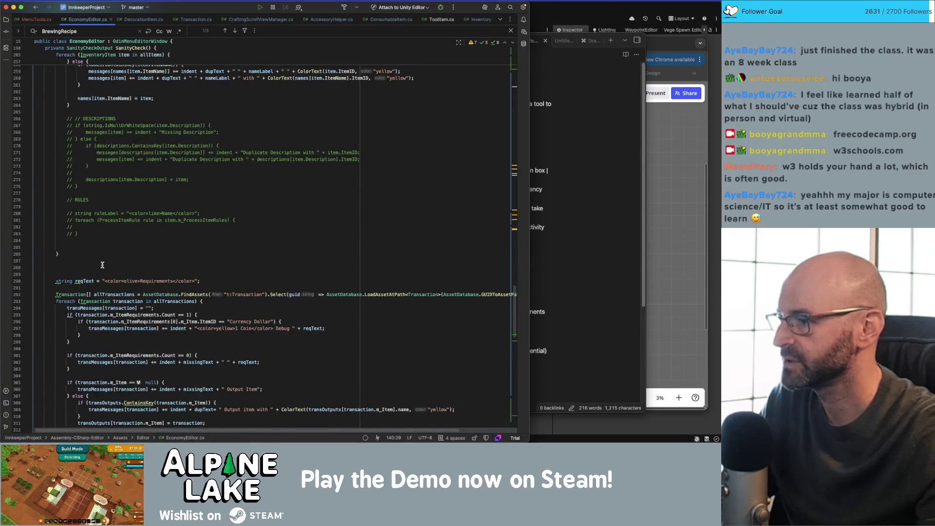
scroll(102, 265, down, 4)
drag(77, 306, 67, 192)
key(super+c)
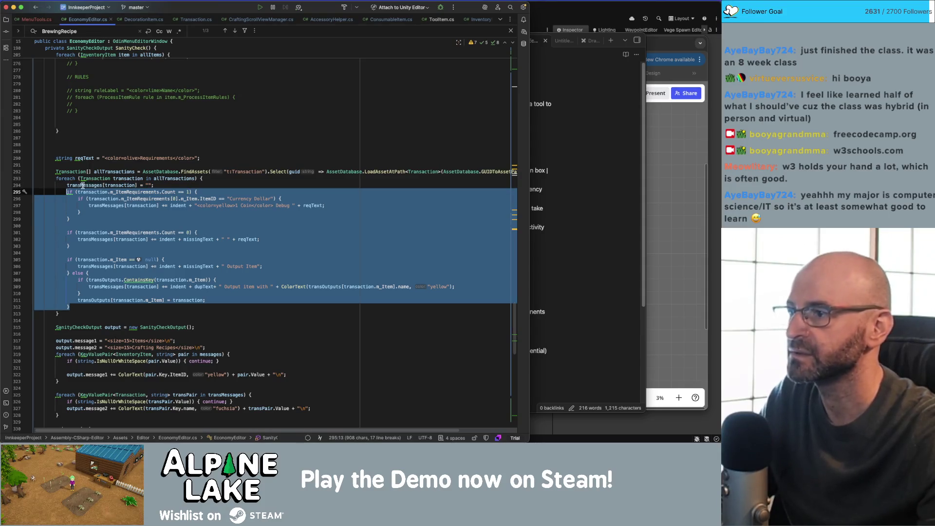
scroll(258, 140, up, 5)
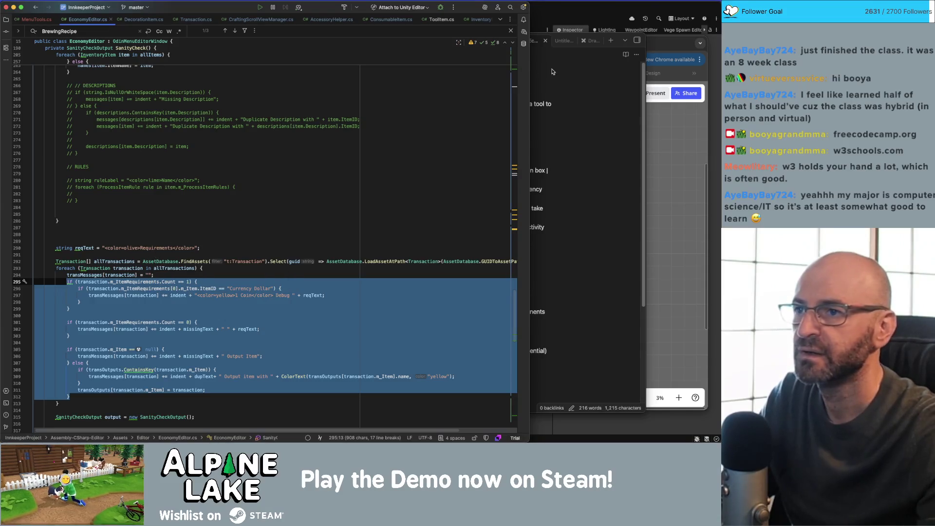
- Paste the copied requirement checks into the InfoBoxMessage getter of Transaction.cs
click(192, 19)
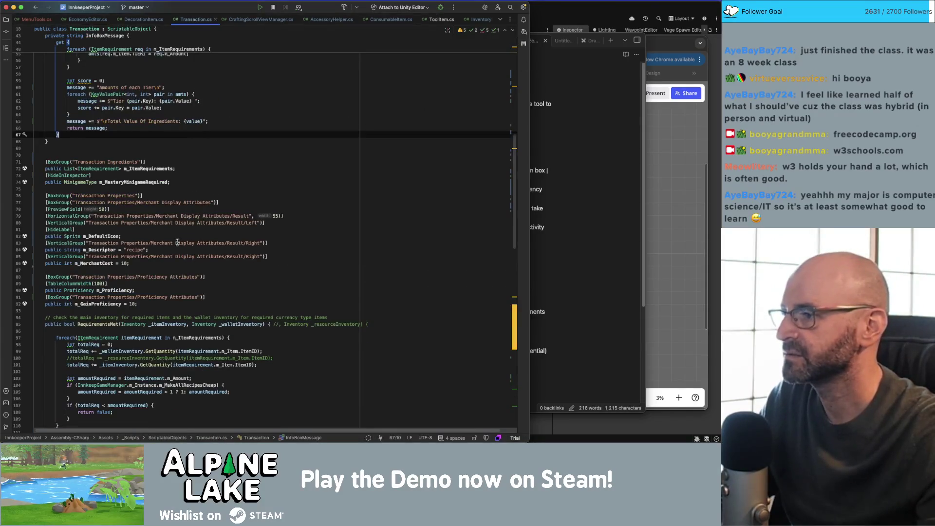
scroll(191, 224, up, 5)
click(192, 230)
key(super+v)
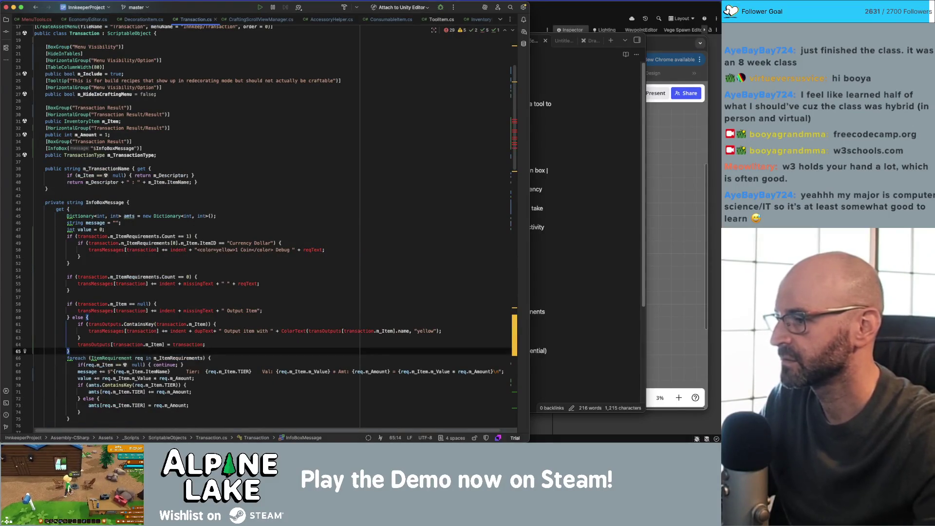
- Remove the 'transaction.' prefix from the conditions on lines 48 and 49
double_click(106, 237)
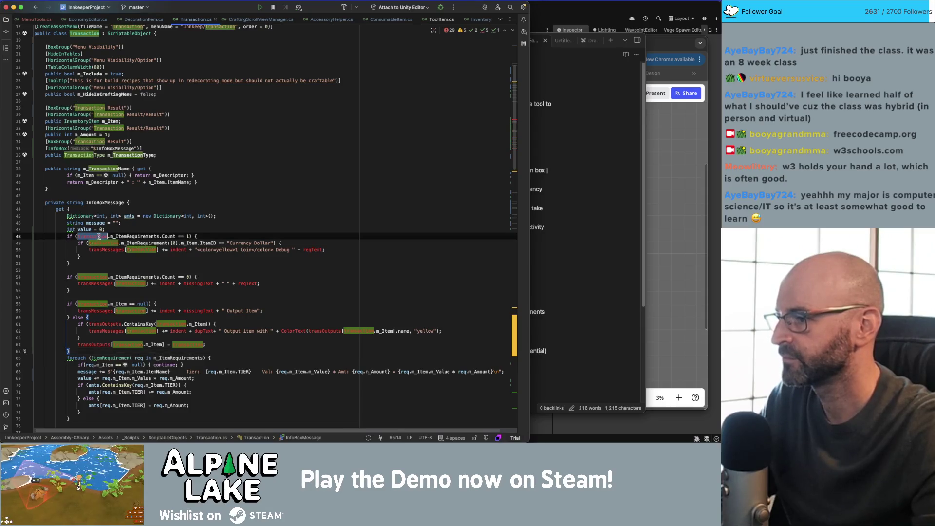
key(BackSpace)
key(Delete)
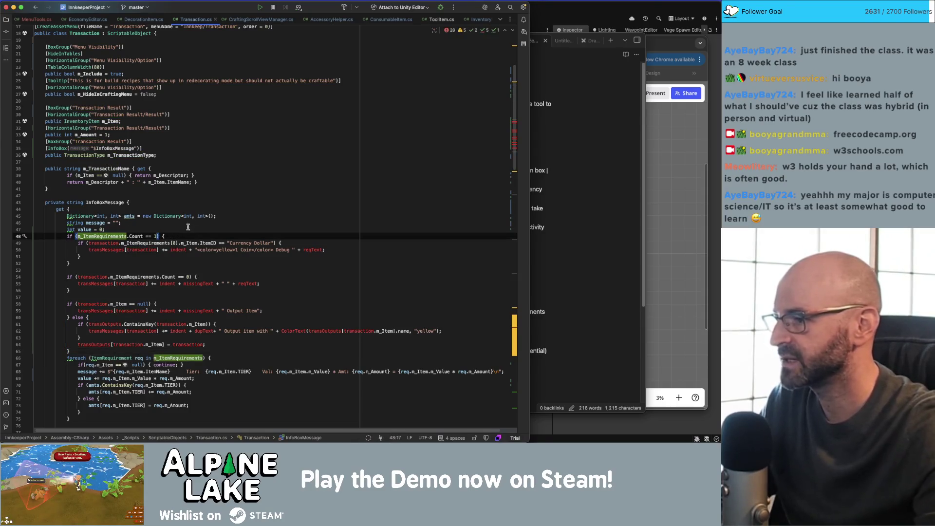
double_click(109, 243)
key(BackSpace)
key(Delete)
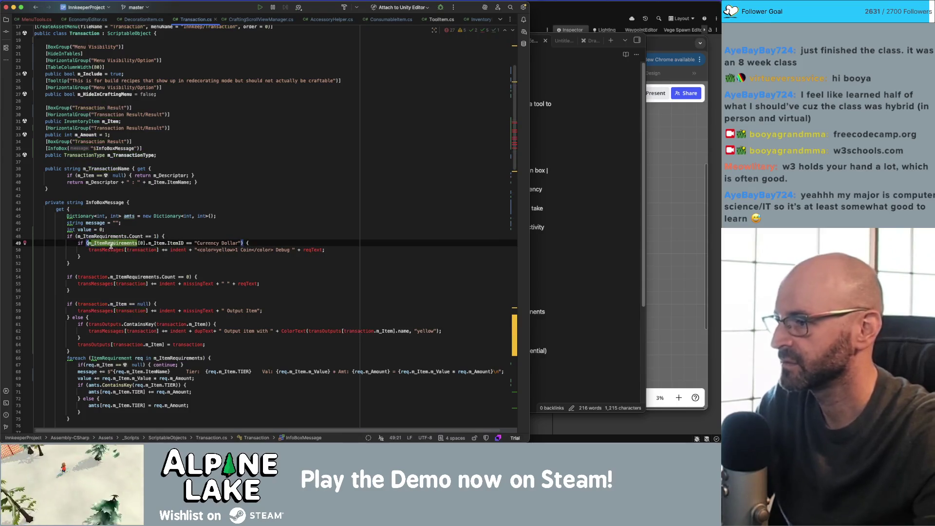
- Turn line 50 into a 'message =' assignment, dropping the trailing '+ reqText'
mouse_move(108, 249)
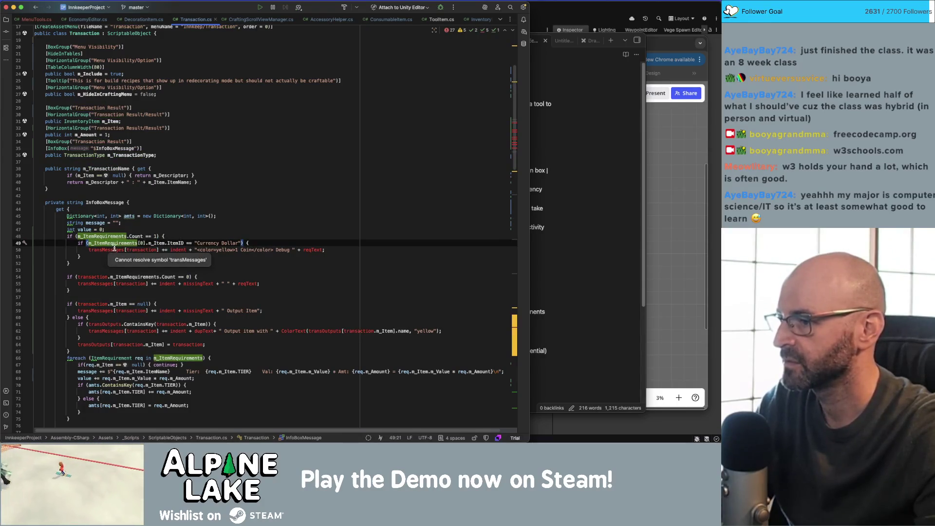
scroll(107, 246, down, 1)
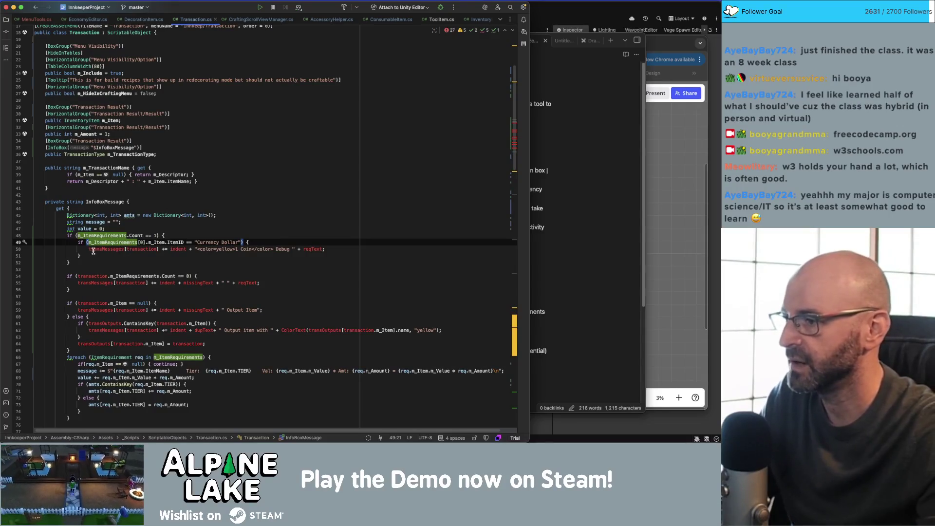
click(88, 248)
key(shift+Right)
key(shift+Right)
key(shift+Right)
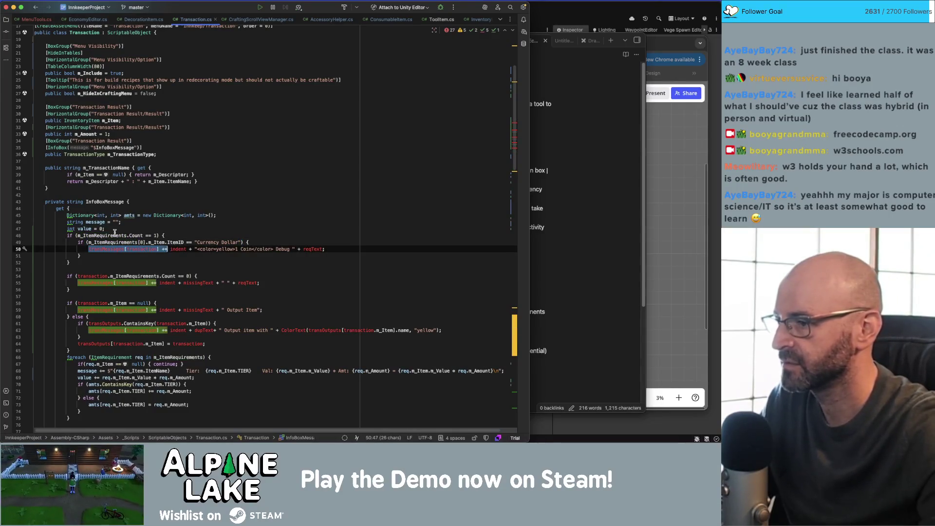
text(Message)
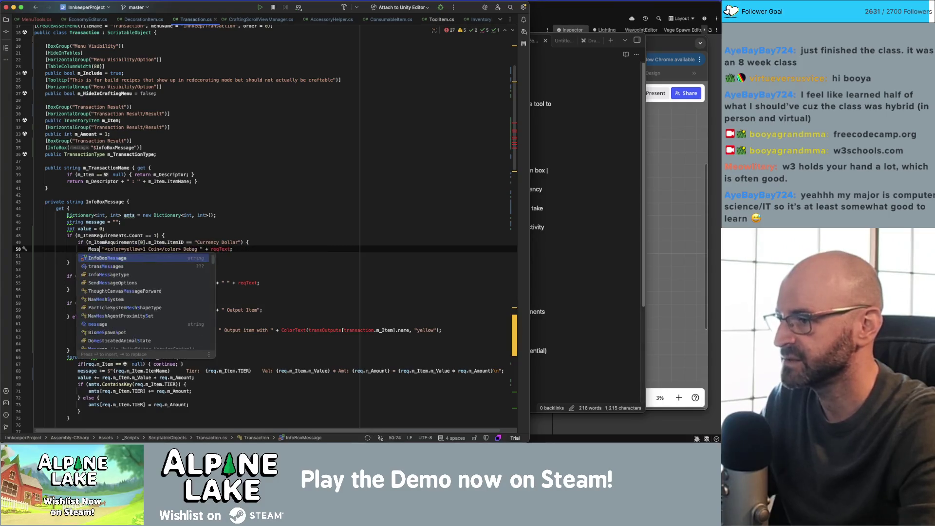
key(BackSpace)
key(BackSpace)
key(BackSpace)
text(message )
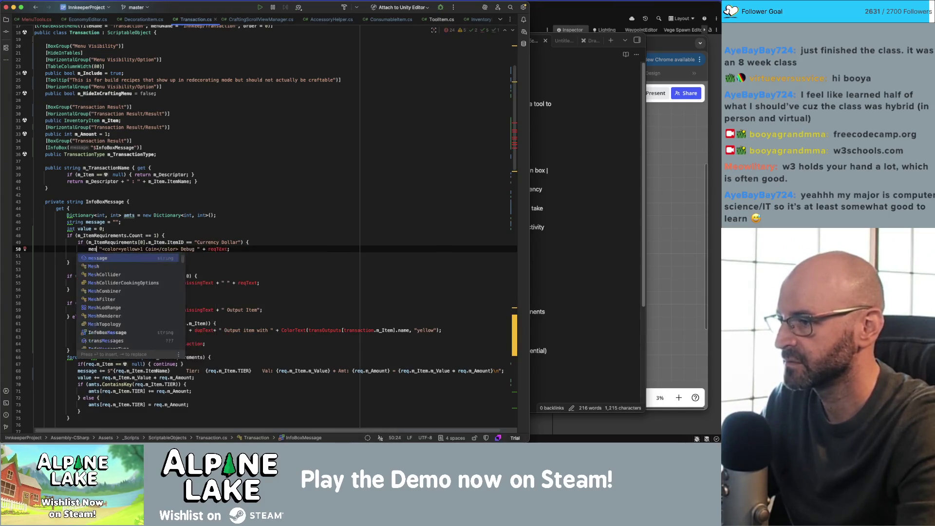
text(=)
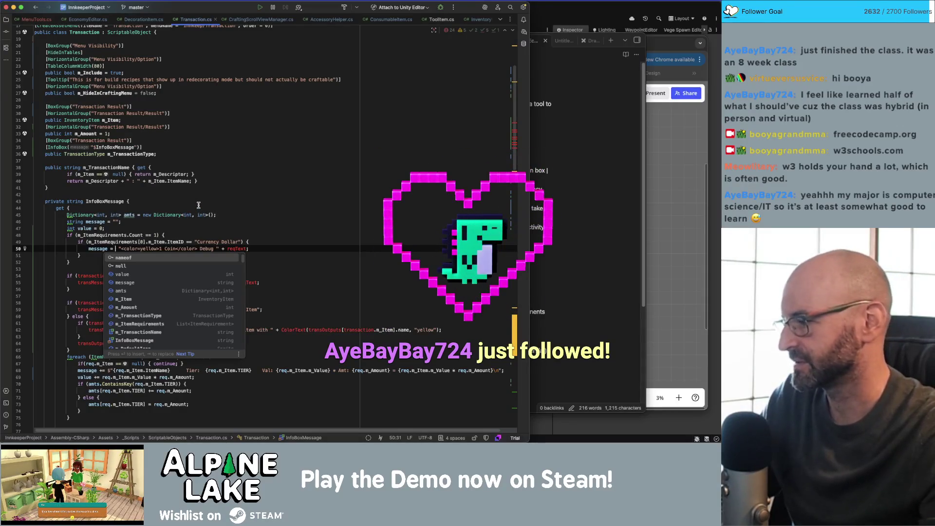
click(226, 195)
click(231, 249)
key(BackSpace)
key(BackSpace)
key(BackSpace)
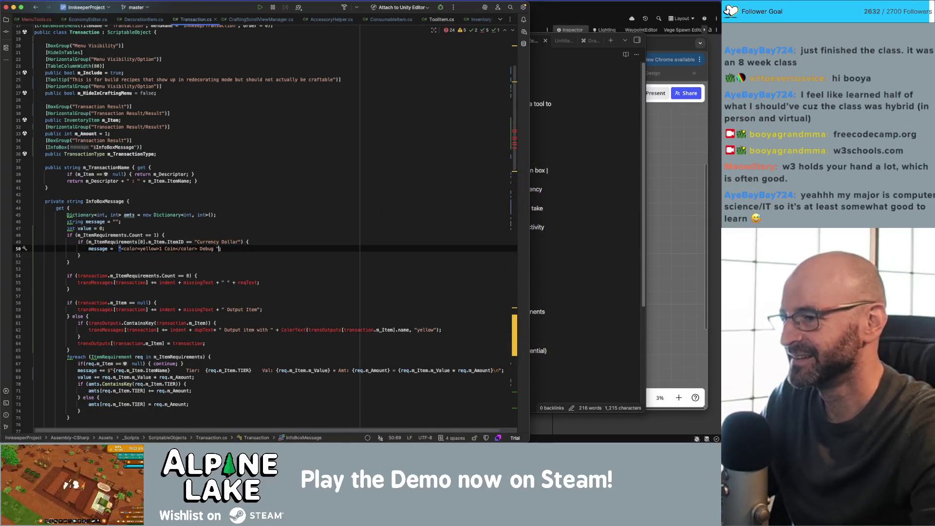
text(;)
key(Left)
key(Left)
key(BackSpace)
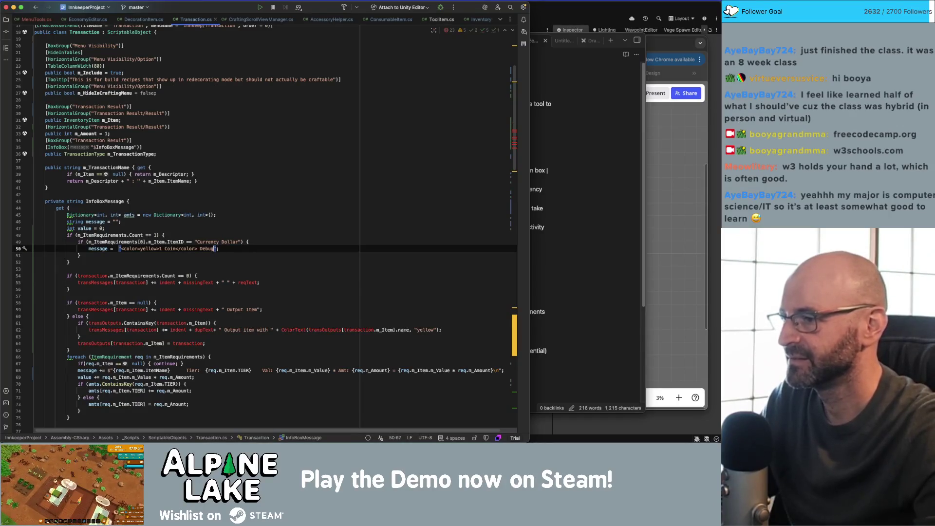
- Change line 50's colour tag to red and its text to 'Bad Requirements'
click(159, 249)
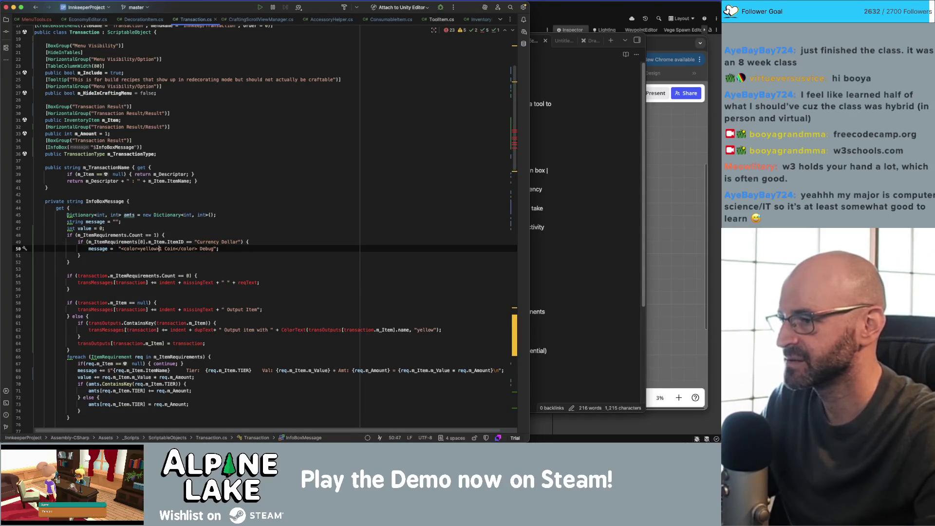
key(BackSpace)
key(BackSpace)
key(BackSpace)
text(red)
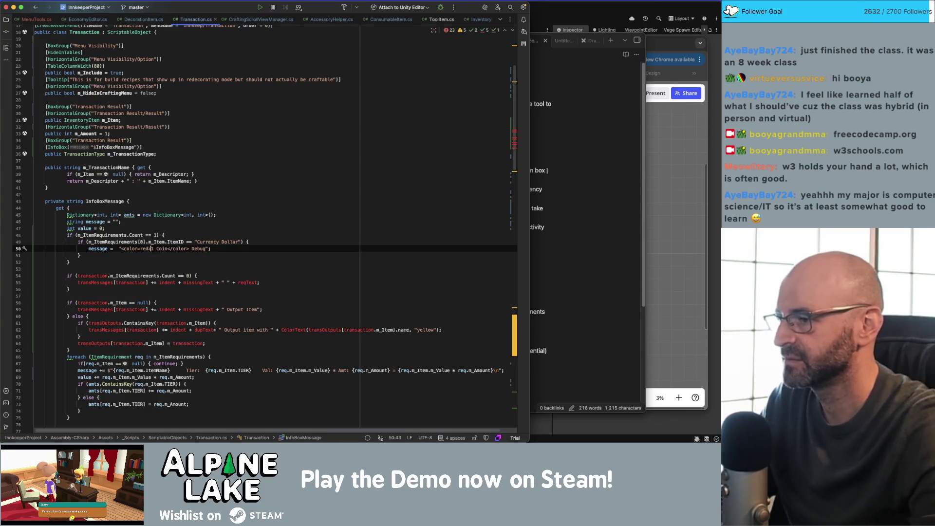
key(Delete)
key(Delete)
key(Delete)
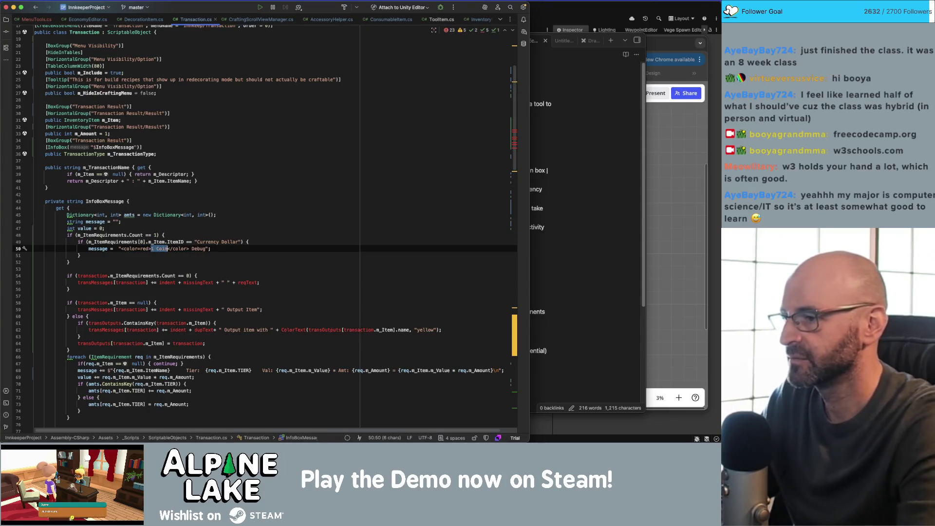
text(BAD )
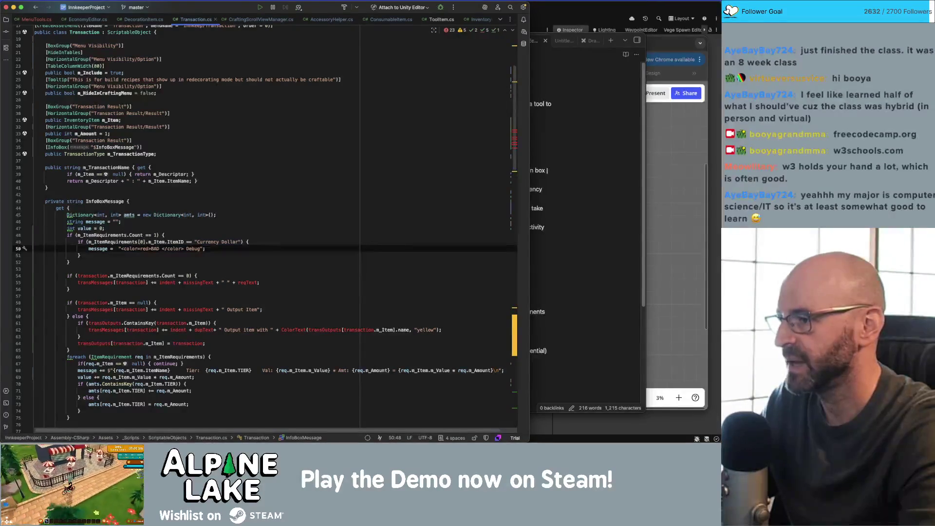
text(Requirements)
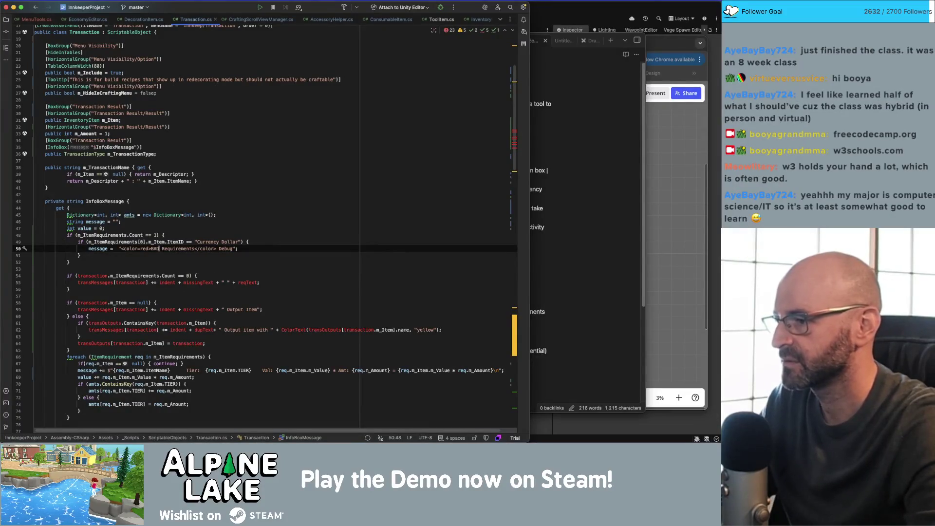
key(BackSpace)
key(BackSpace)
text(ad)
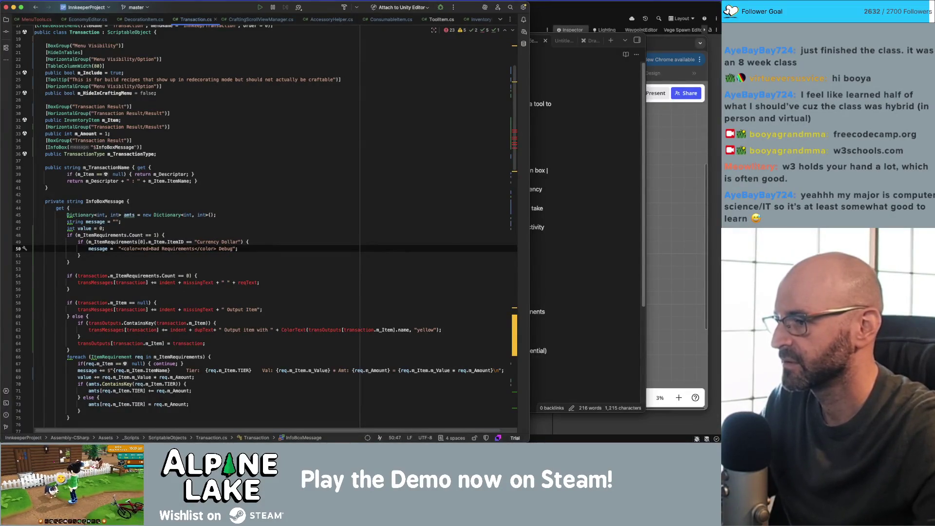
- Add a Count == 0 check for transactions with no requirements
click(156, 235)
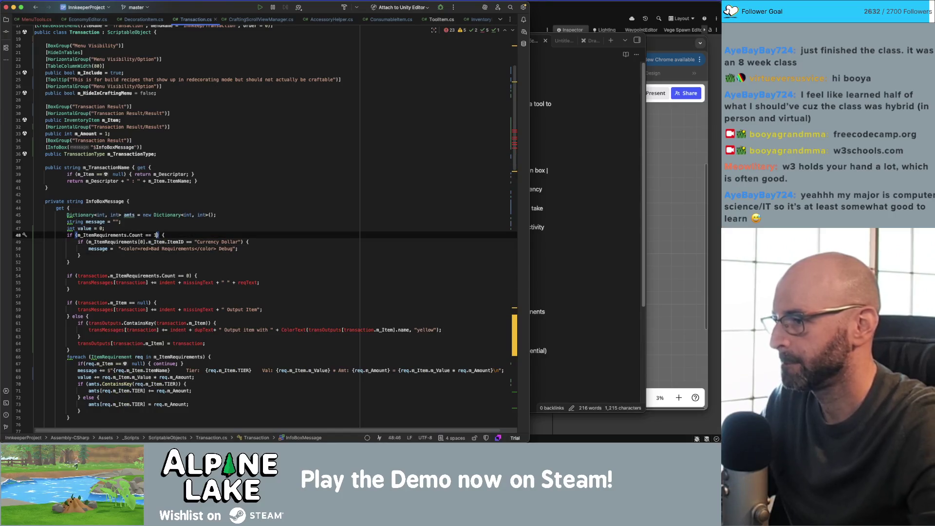
key(Down)
key(Down)
key(Down)
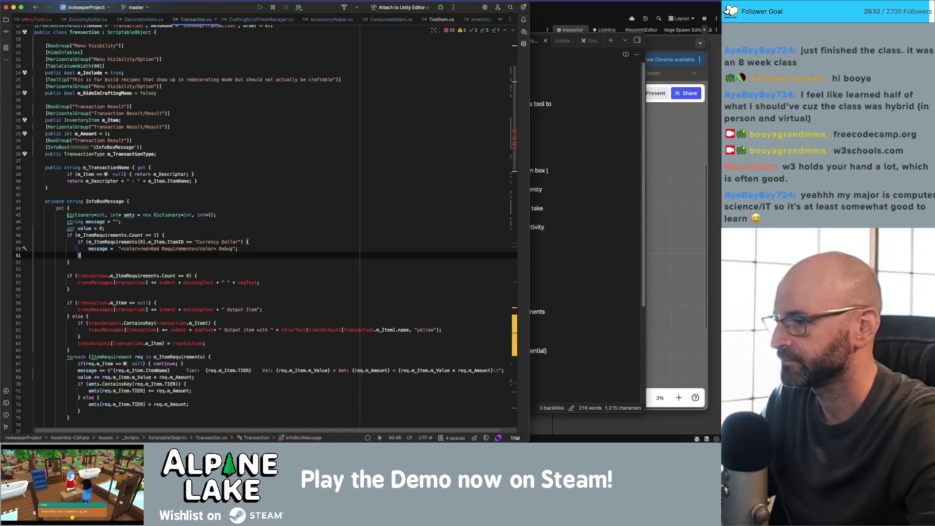
key(BackSpace)
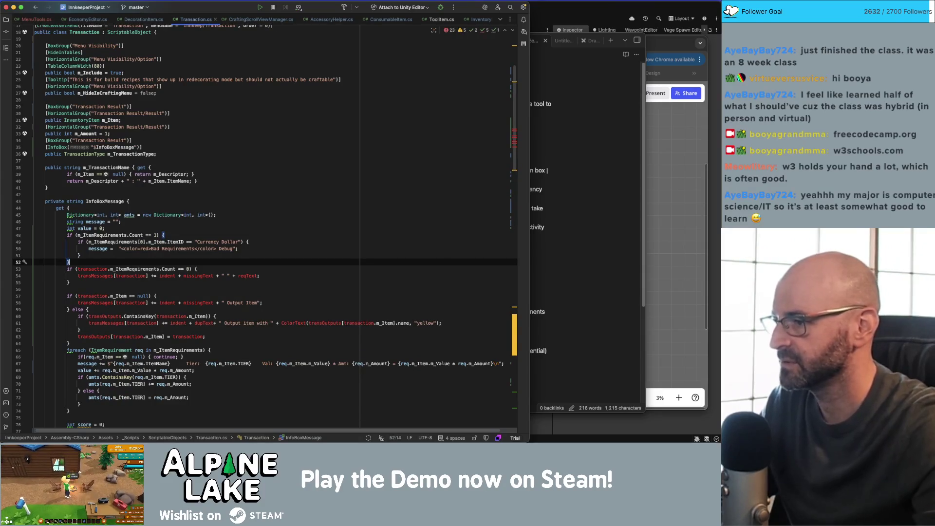
key(Tab)
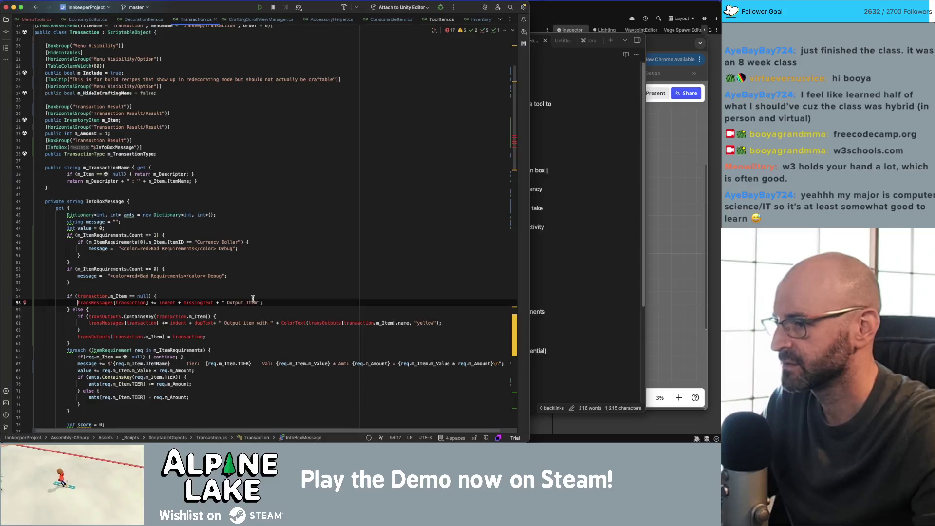
- Make the m_Item == null branch set a red 'No Output Item' message
click(233, 310)
double_click(91, 296)
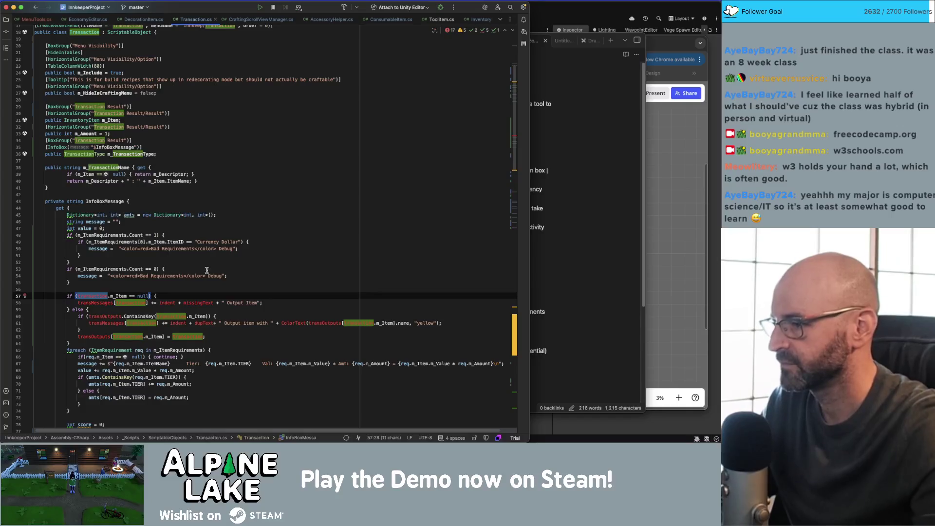
key(Delete)
key(Delete)
key(Down)
key(shift+End)
text(message = "<color=red>Bad Requirements</color> Debug";)
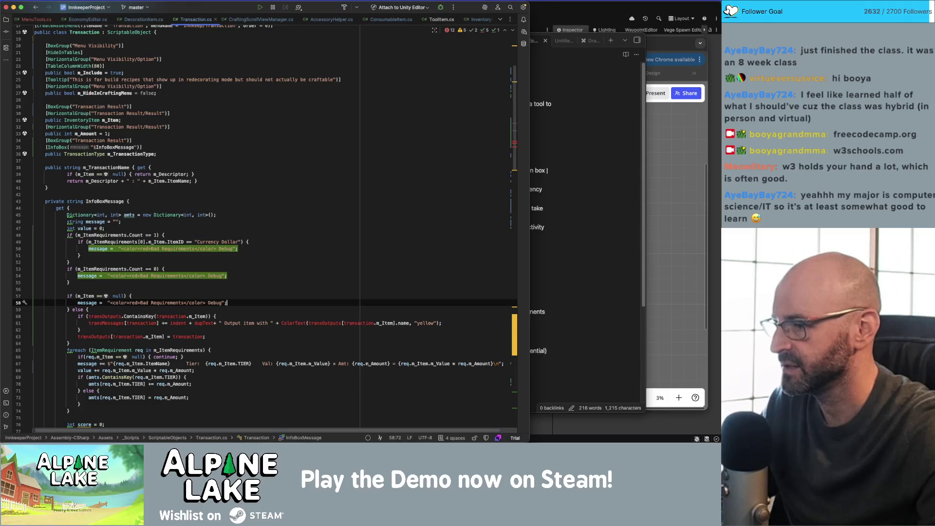
click(222, 303)
key(alt+shift+Left)
key(alt+shift+Left)
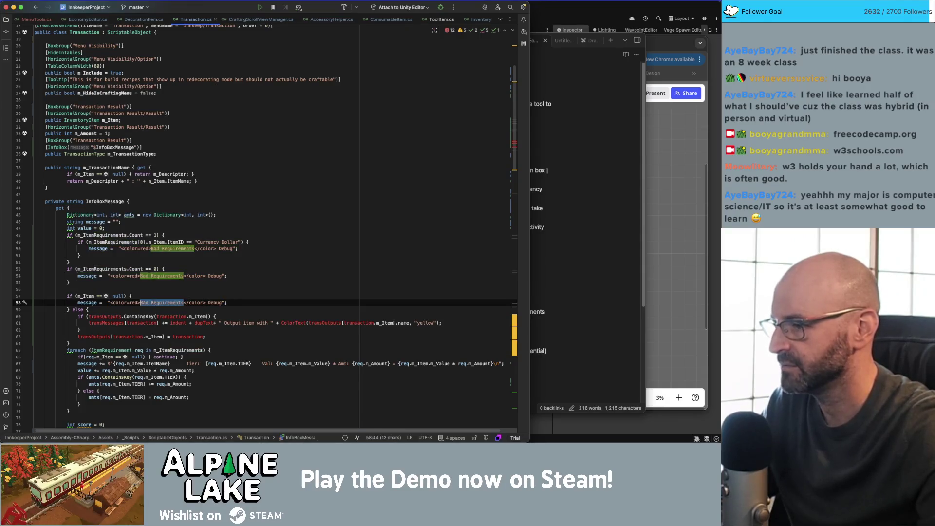
text(No F)
key(BackSpace)
text(Output Item)
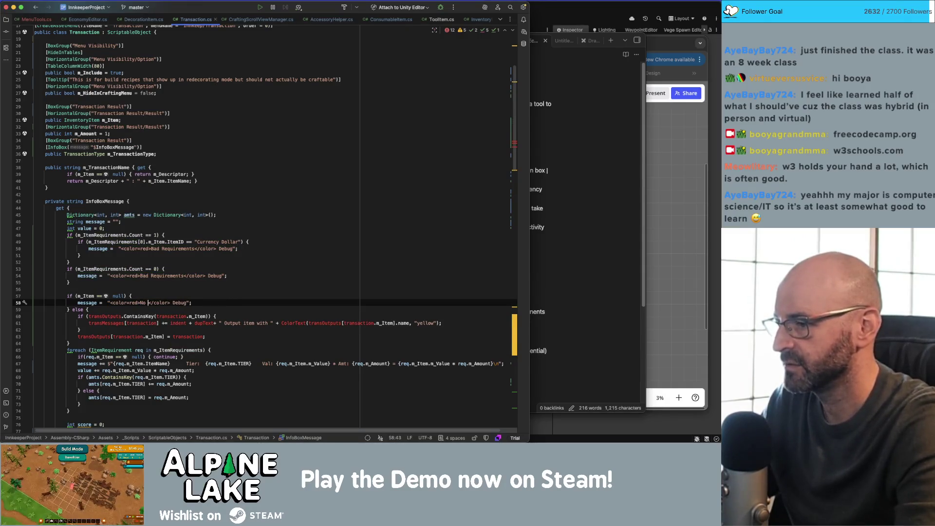
- Delete the duplicate-output else block and leave a blank line after the null check
key(Down)
key(Down)
key(Down)
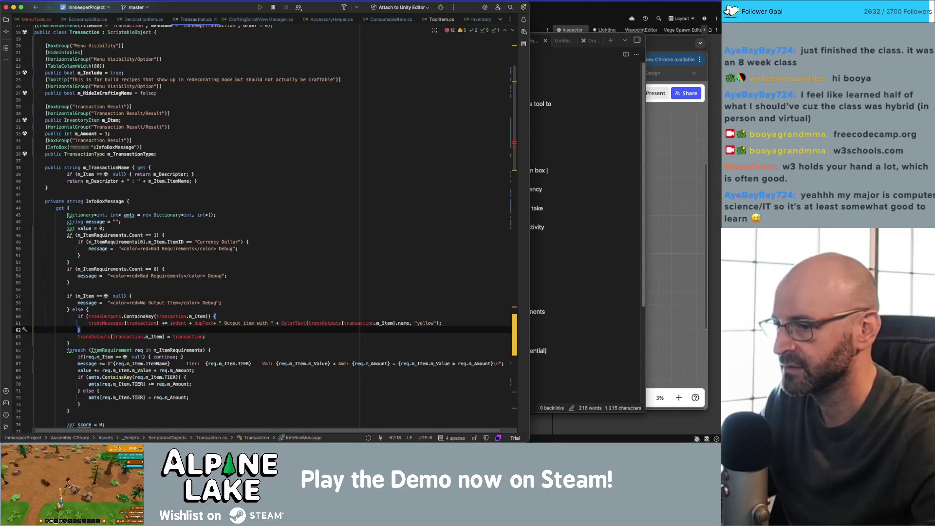
key(alt+Up)
key(alt+Up)
key(alt+Up)
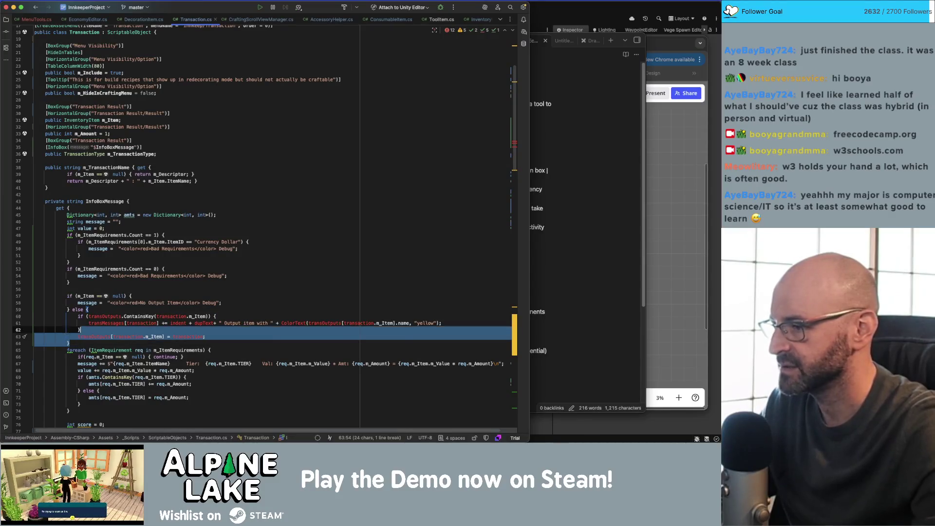
key(BackSpace)
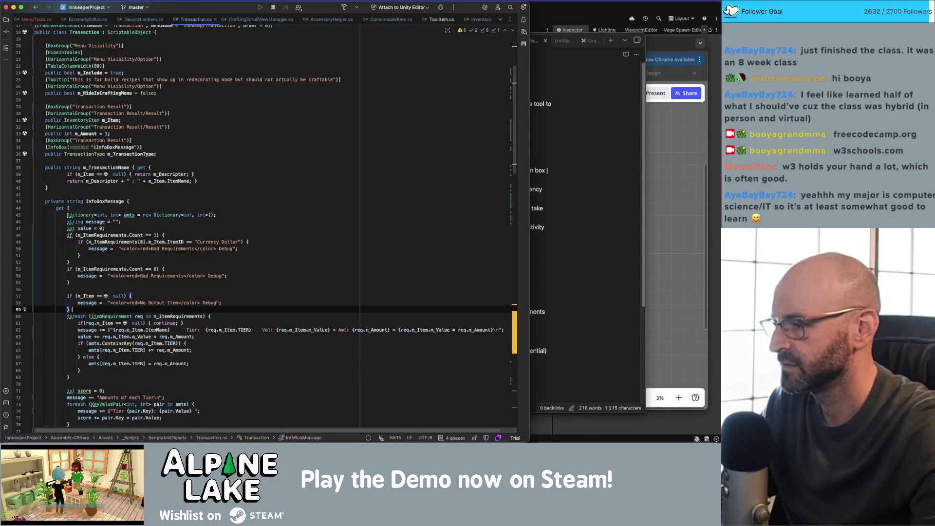
key(Return)
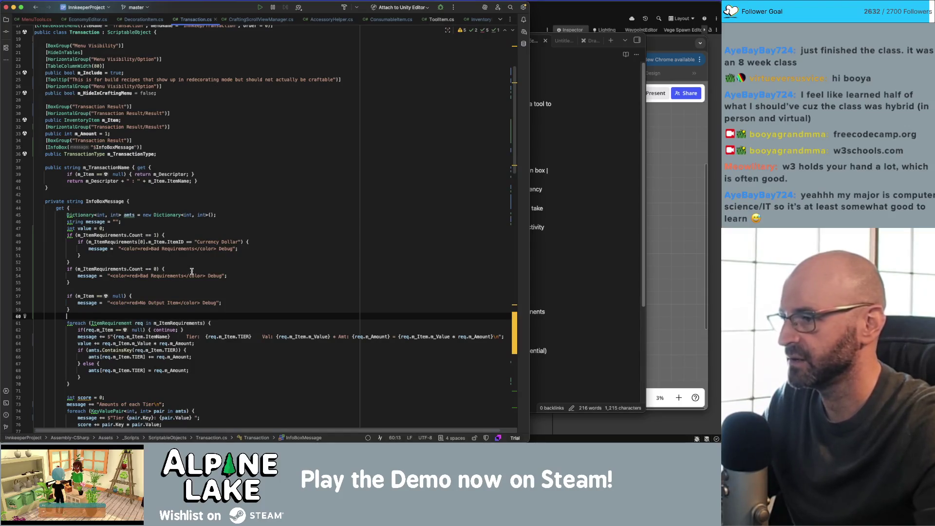
click(403, 188)
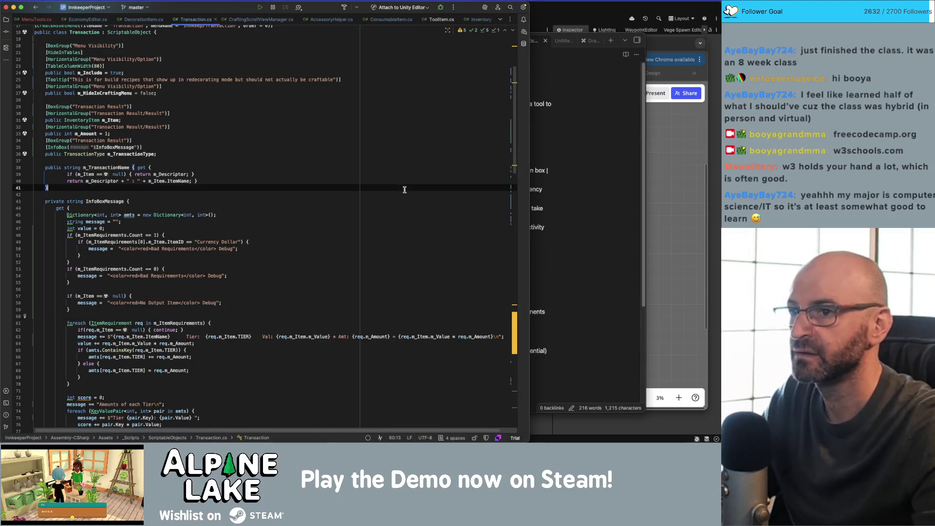
- In Unity's Economy Editor, view the Table and Storage decoration recipes
click(562, 5)
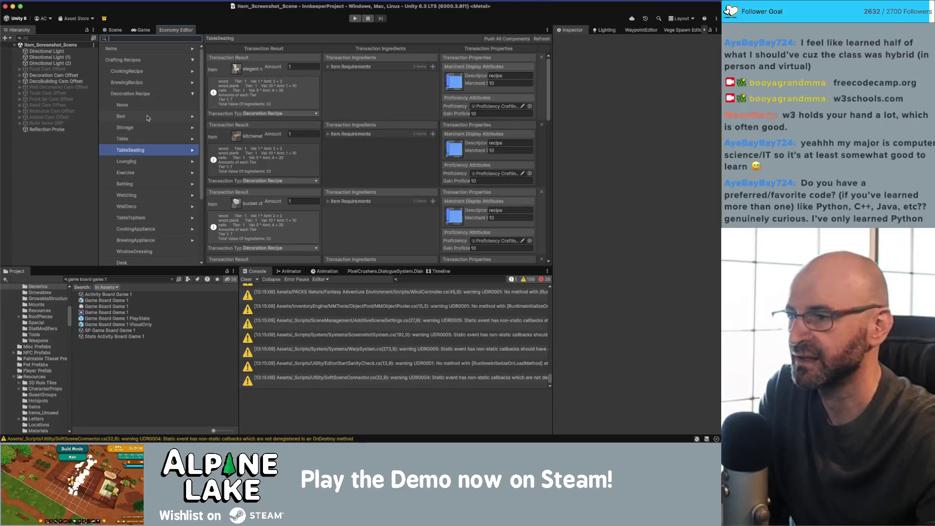
click(158, 139)
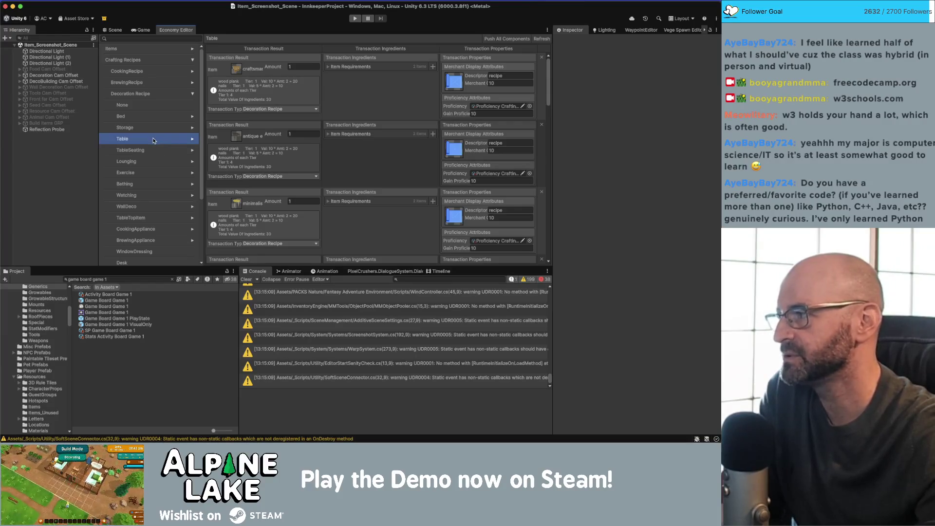
click(153, 128)
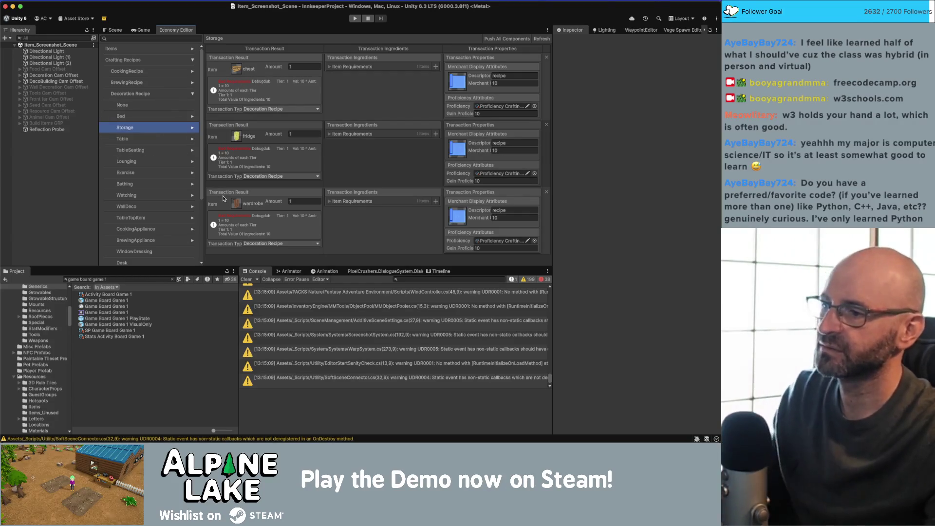
- Back in Rider, replace the trailing ' Debug' on line 50 with a line break
key(super+Tab)
click(237, 249)
key(BackSpace)
key(BackSpace)
key(BackSpace)
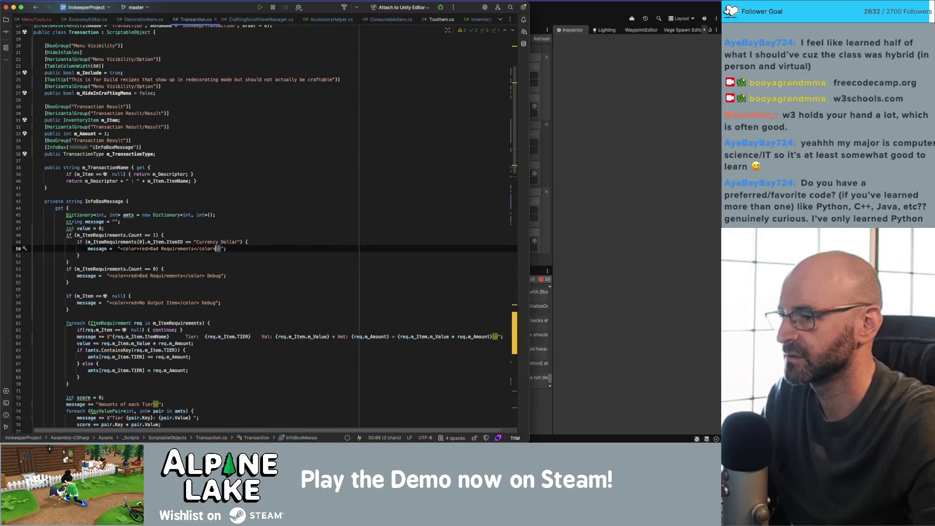
- End the second Bad Requirements and the No Output Item messages with line breaks
key(Down)
key(Down)
key(Down)
click(221, 275)
key(BackSpace)
key(BackSpace)
key(BackSpace)
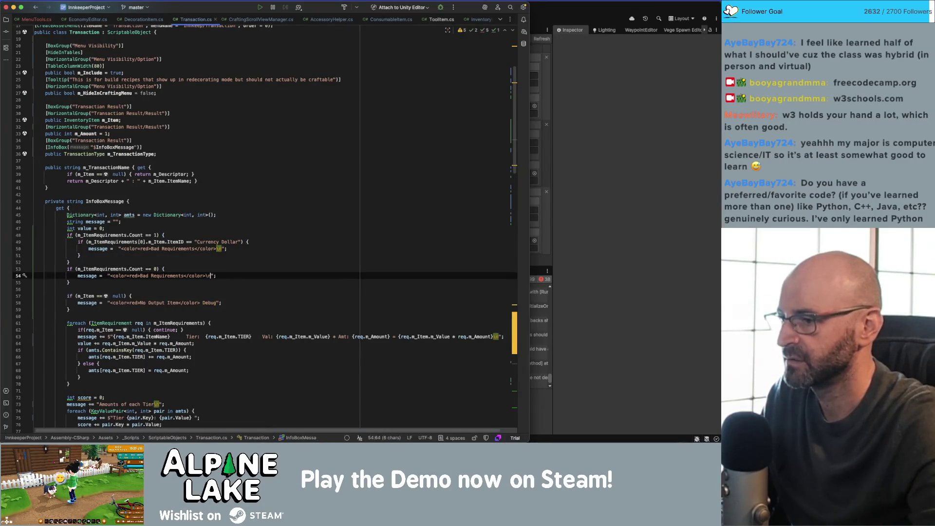
key(Down)
key(Down)
key(Down)
click(218, 302)
key(BackSpace)
key(BackSpace)
key(BackSpace)
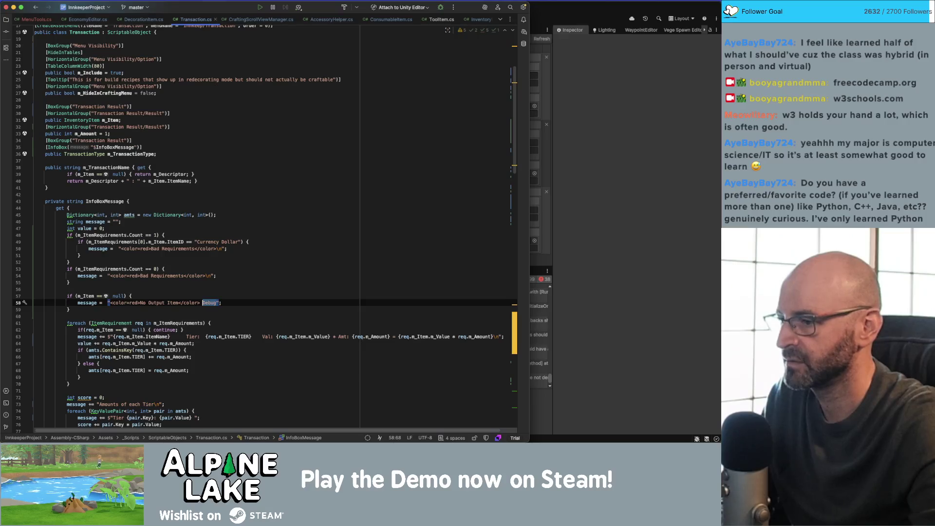
- Wrap both Bad Requirements message strings in <size=15>…</size> tags
key(Up)
key(Up)
key(Up)
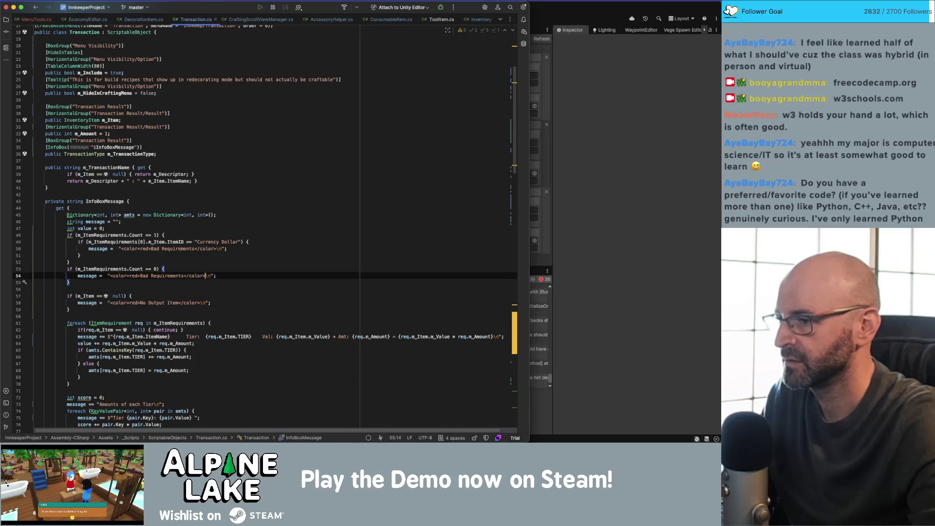
key(Home)
click(119, 248)
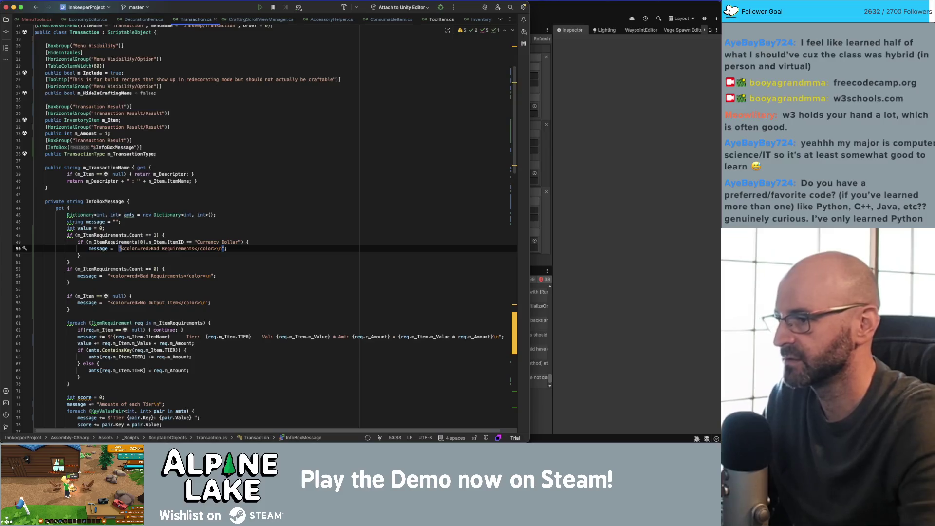
text(<size=)
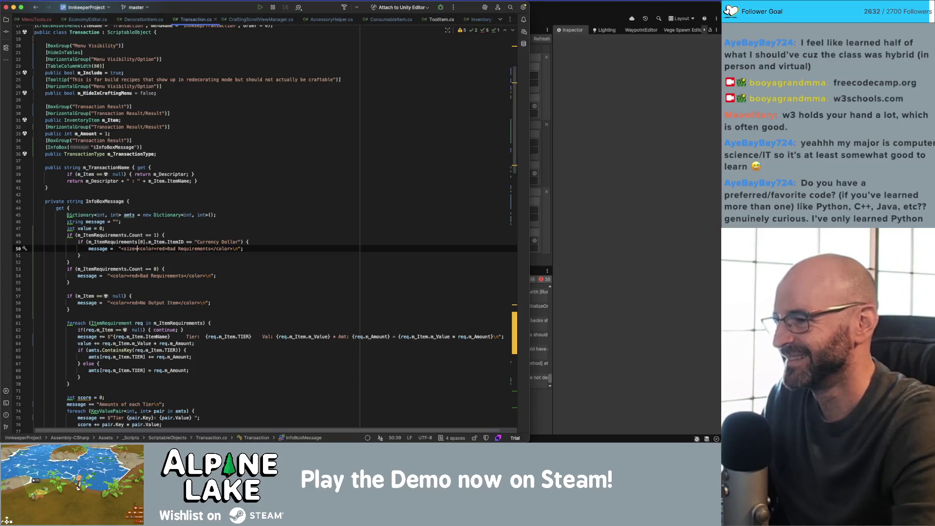
text(15>)
click(247, 248)
click(240, 248)
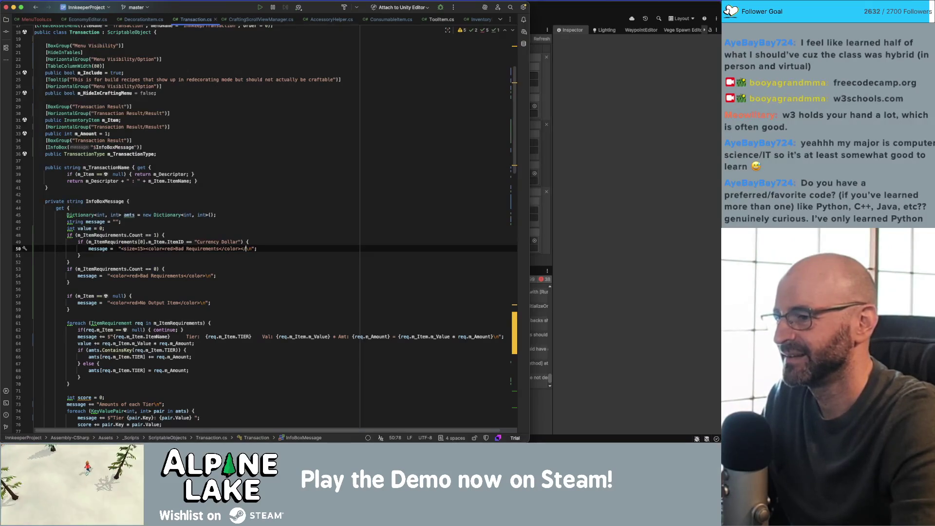
text(size>)
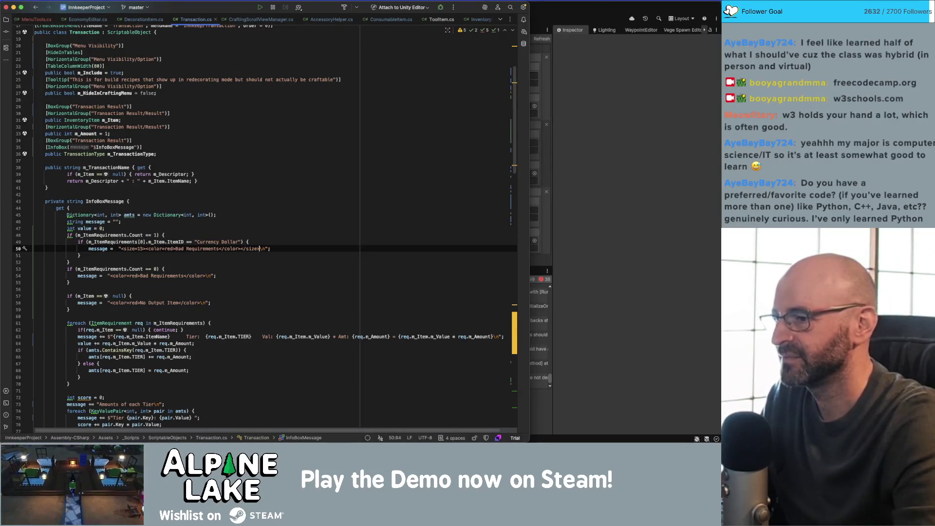
key(Down)
key(Down)
key(Down)
key(Home)
click(110, 275)
text(<size=15>)
key(End)
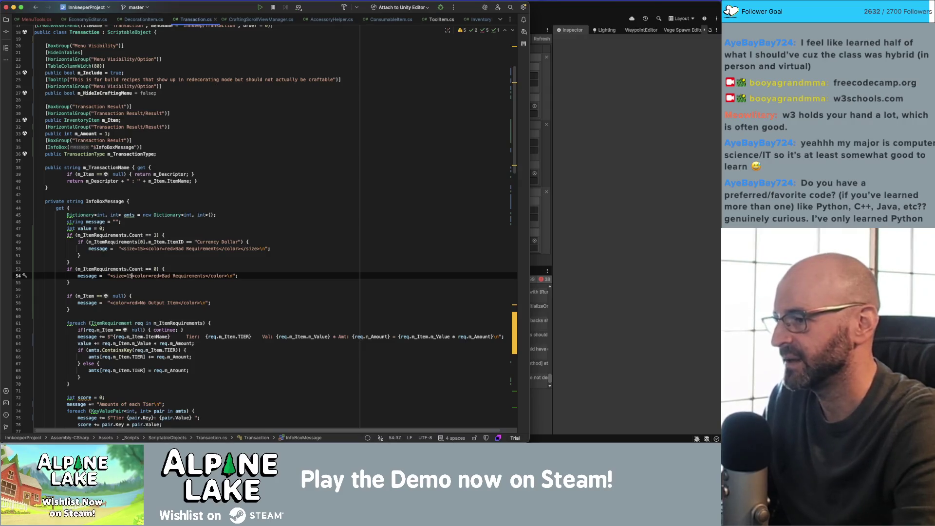
click(229, 276)
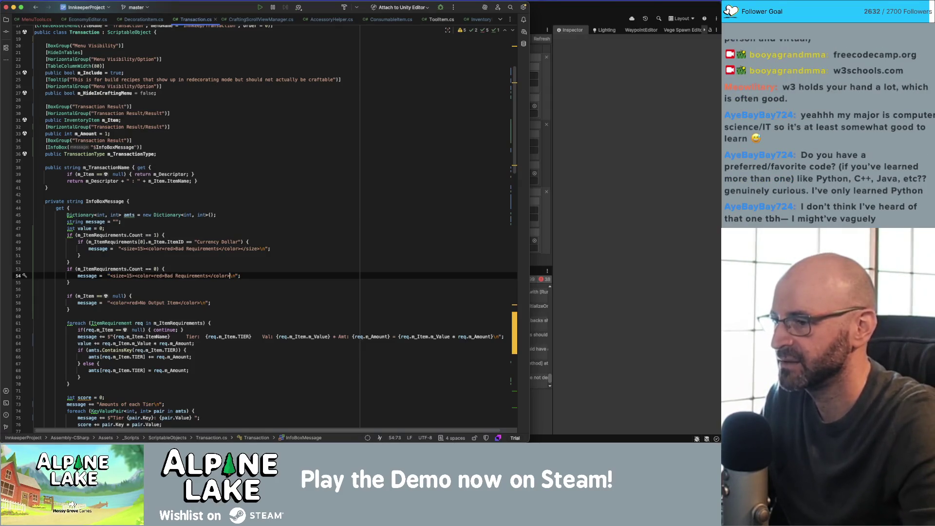
text(</size>)
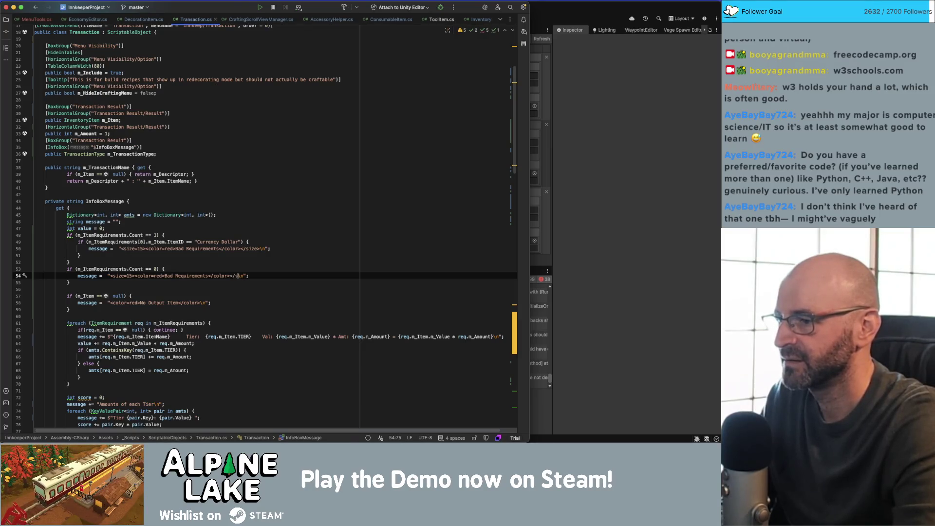
- Wrap the No Output Item message string in <size=15>…</size> tags
key(Down)
key(Down)
key(Down)
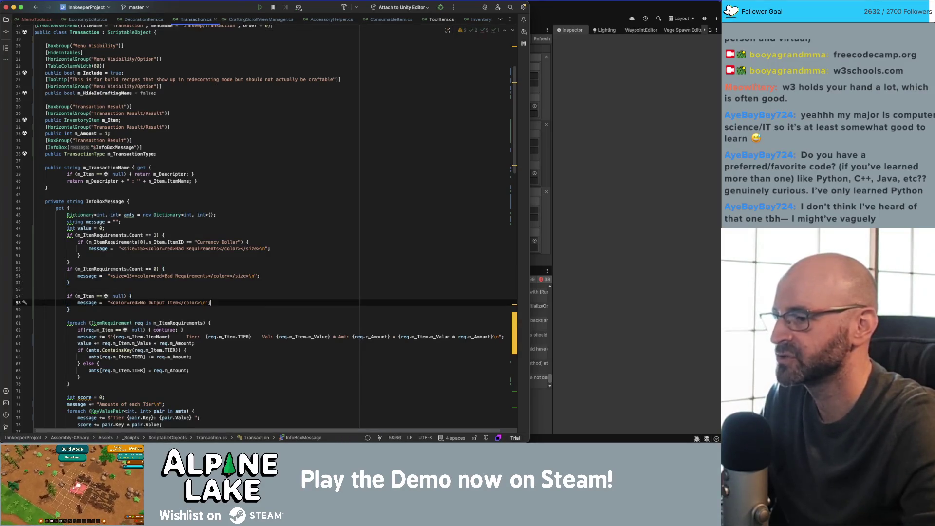
key(Home)
key(alt+Right)
key(Right)
key(Right)
key(Right)
text(<size=15)
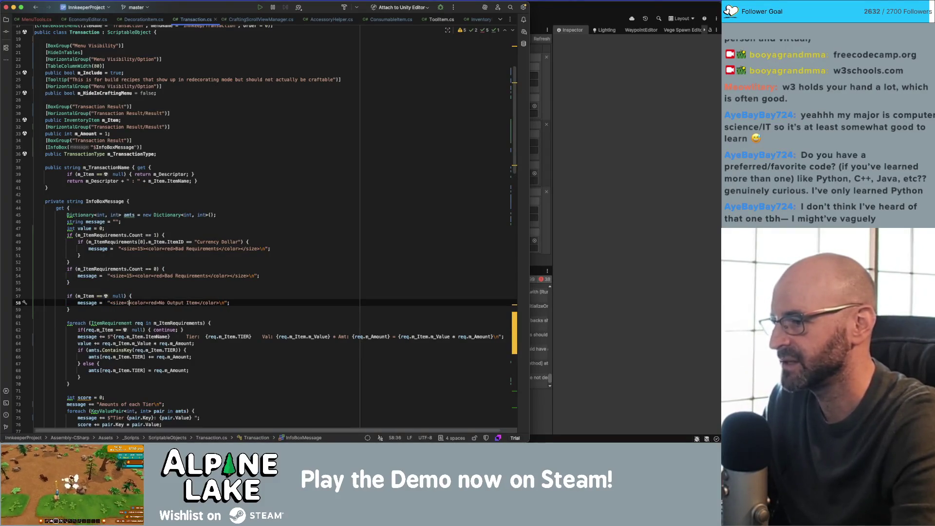
text(>)
key(End)
key(Left)
key(Left)
key(Left)
text(</size>)
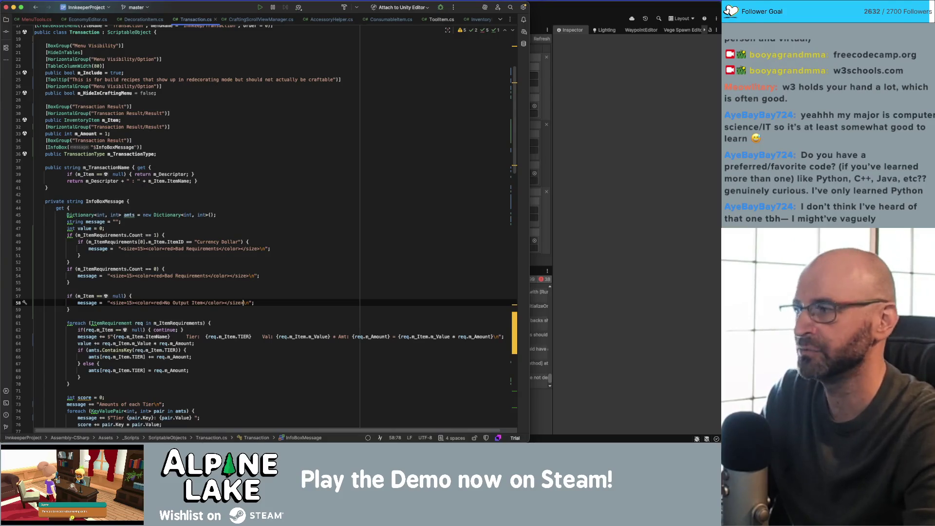
- Remove the extra spaces before the second Bad Requirements and No Output Item strings
click(254, 303)
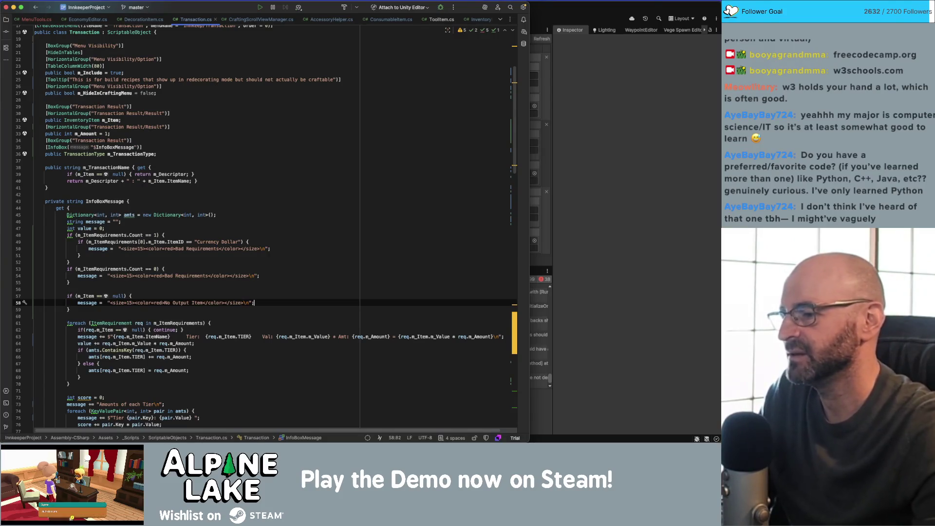
click(165, 234)
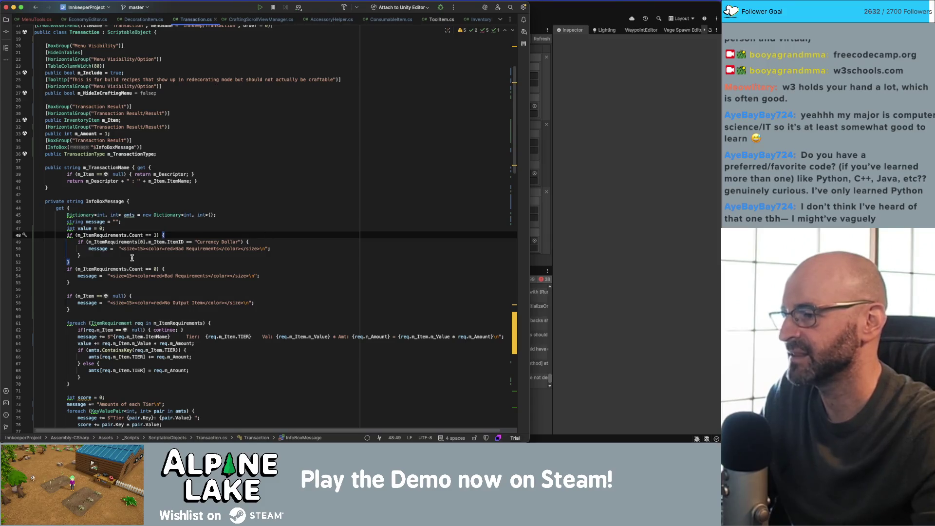
click(116, 248)
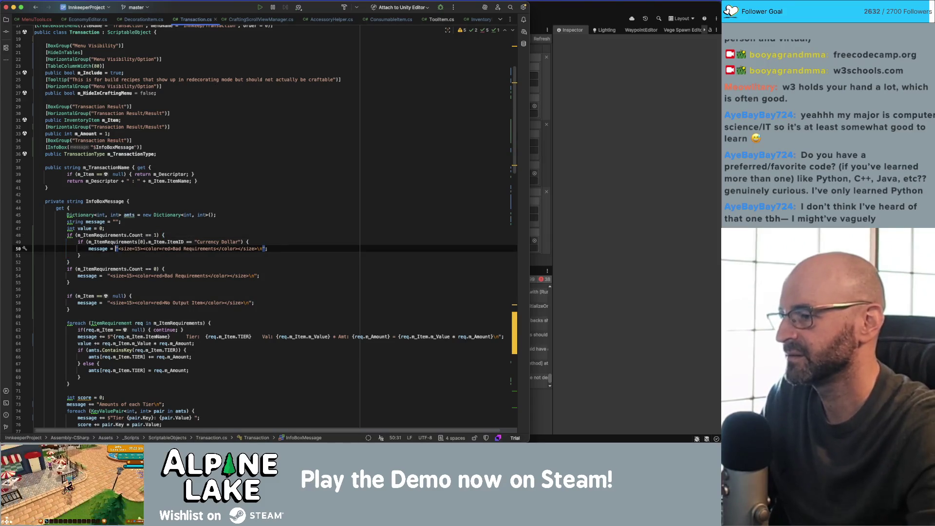
key(Down)
key(Down)
key(Down)
key(BackSpace)
key(Down)
key(Down)
key(Down)
key(Delete)
key(super+Tab)
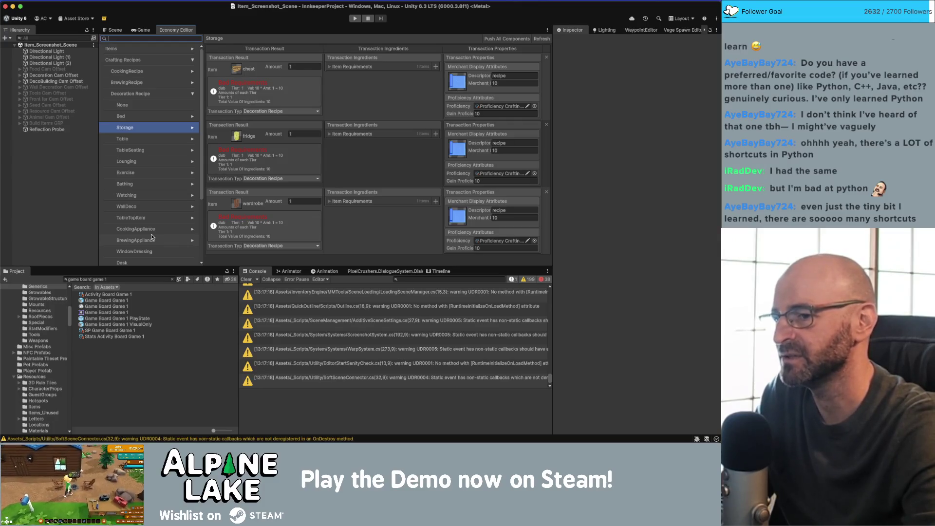
- Clear all messages from the Unity Console
scroll(535, 373, up, 5)
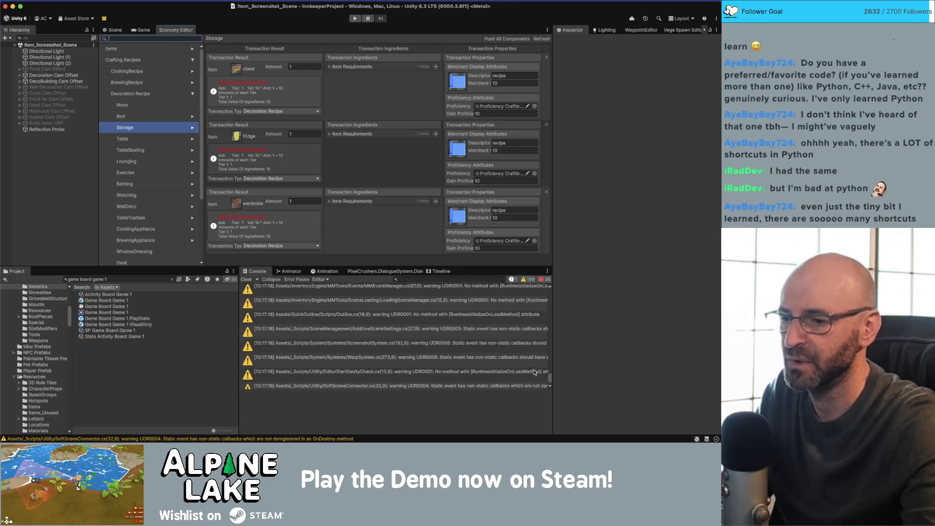
drag(547, 375, 554, 290)
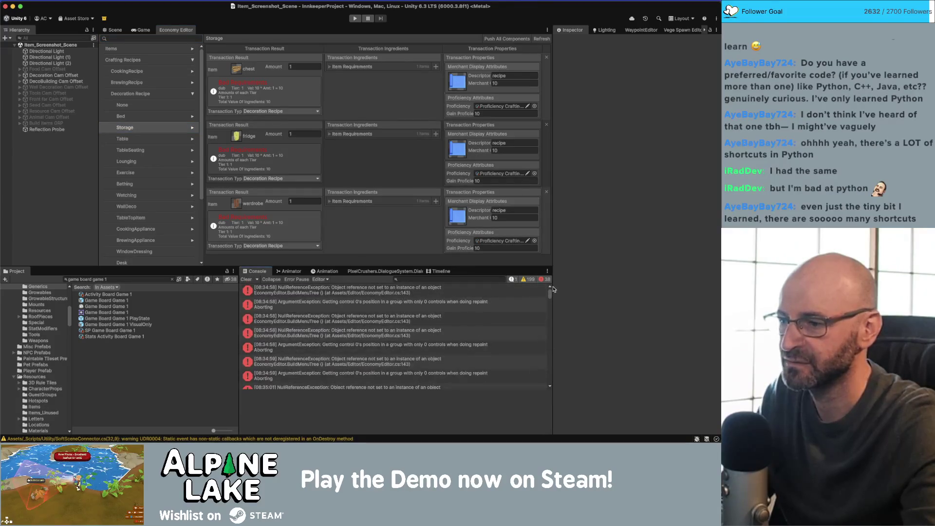
click(251, 280)
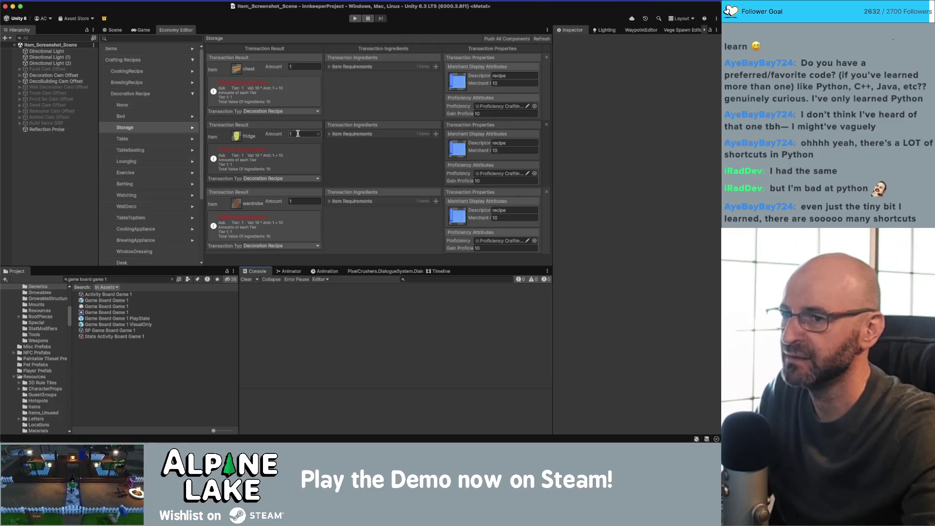
- Browse the Exercise, Storage, Table, Bathing, Watching and WallDeco recipes, then collapse Decoration Recipe
key(Down)
key(Down)
key(Down)
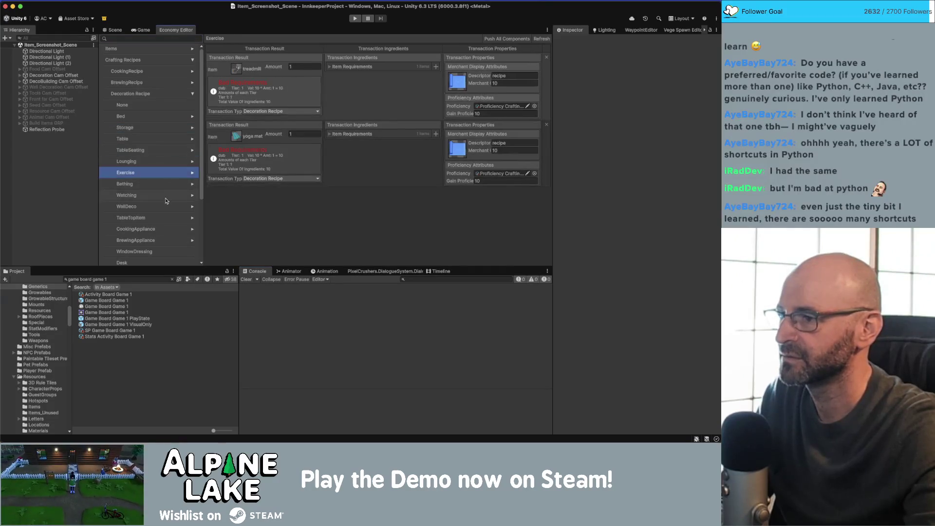
key(Up)
key(Up)
key(Up)
key(Up)
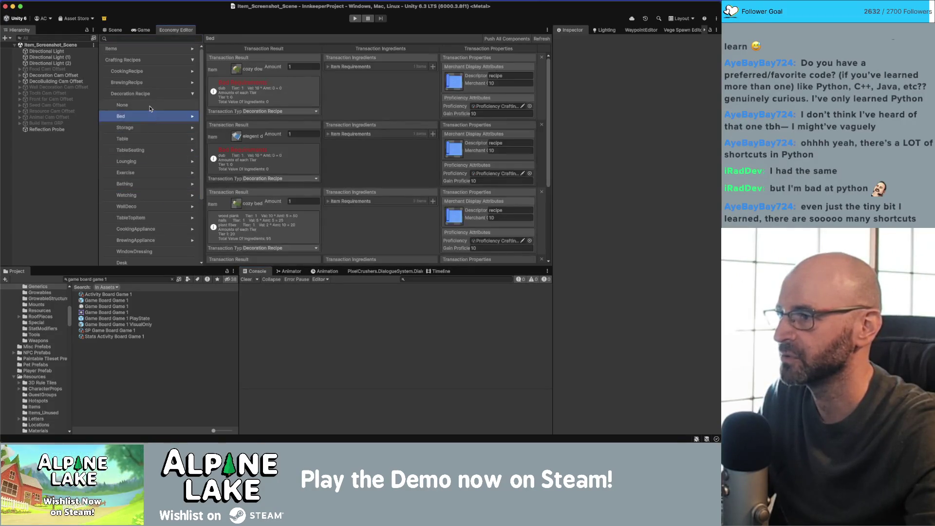
key(Down)
click(153, 139)
click(152, 184)
click(152, 195)
click(150, 208)
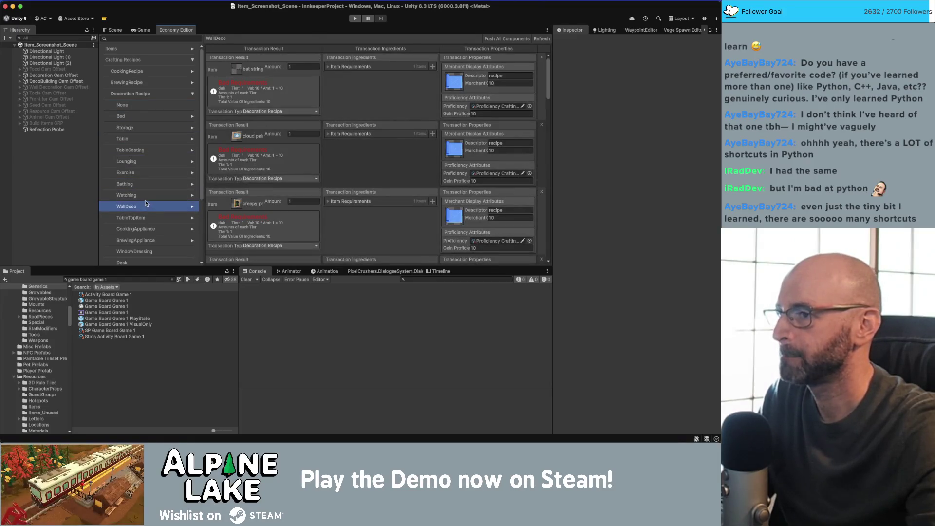
click(144, 106)
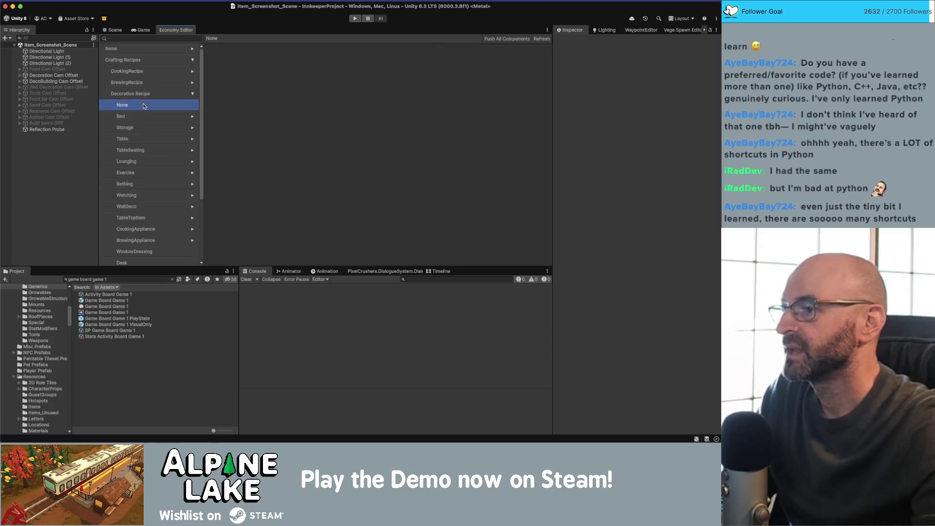
click(167, 116)
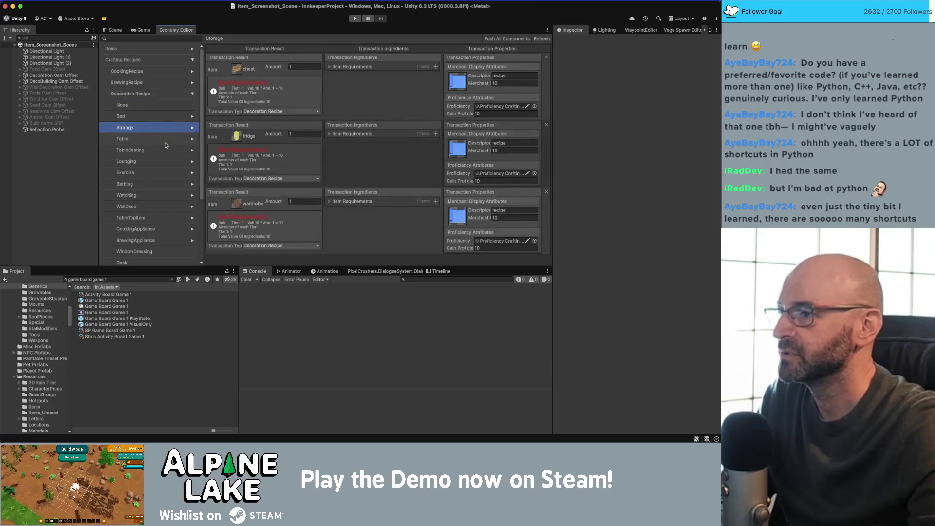
click(161, 127)
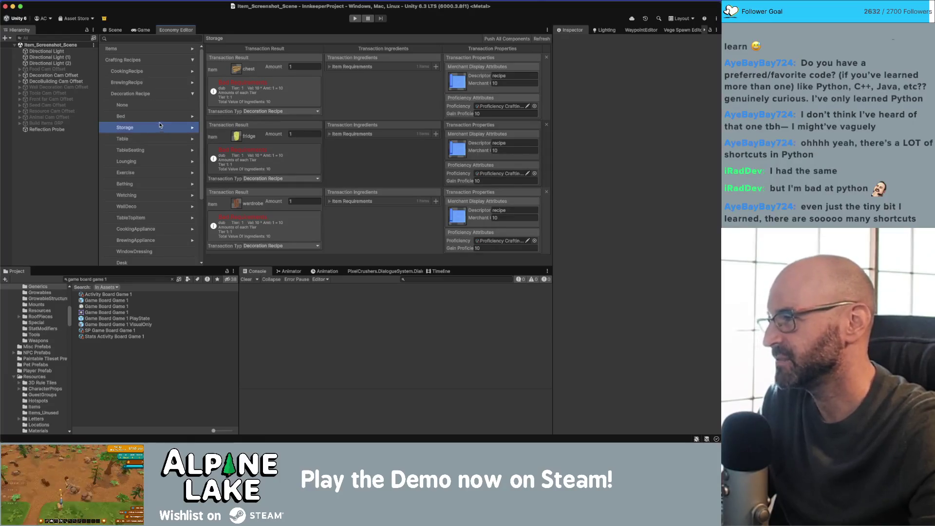
click(194, 95)
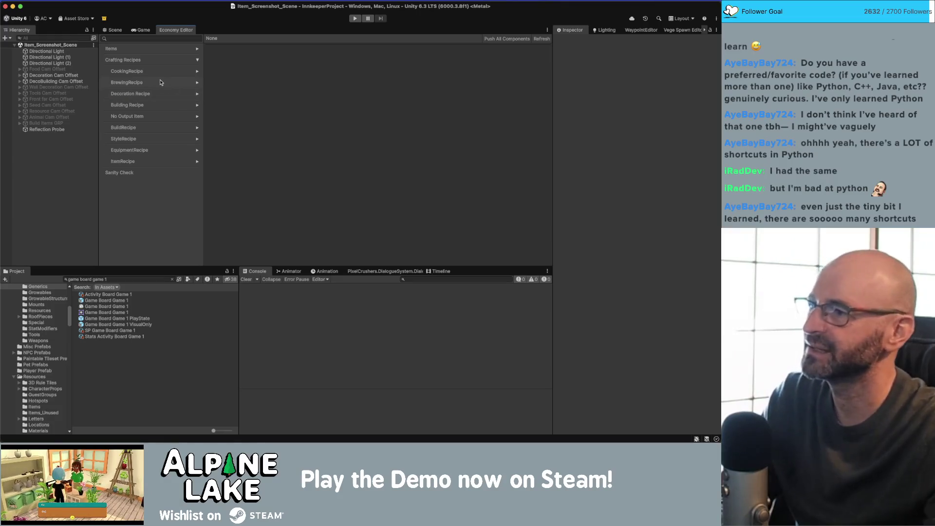
- Inspect the BrewingRecipe drinks Cappuccino and Black Tea, then collapse the list
click(171, 82)
click(194, 83)
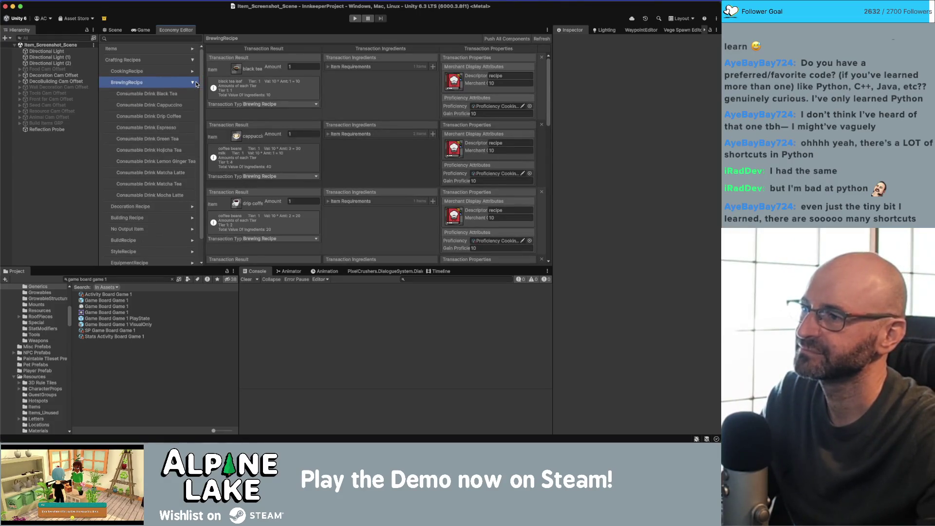
click(159, 104)
click(160, 97)
click(159, 104)
click(176, 83)
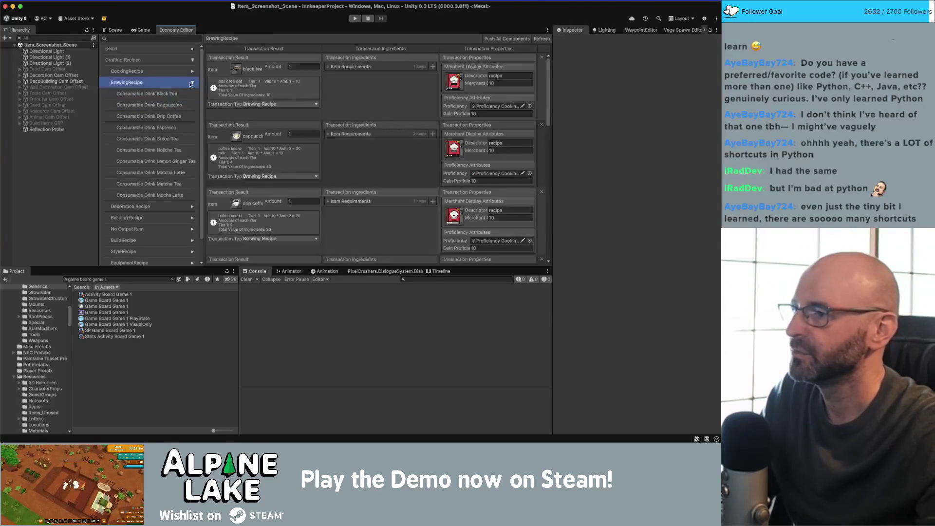
click(177, 84)
- Collapse Crafting Recipes and bring up the Sanity Check report
click(199, 61)
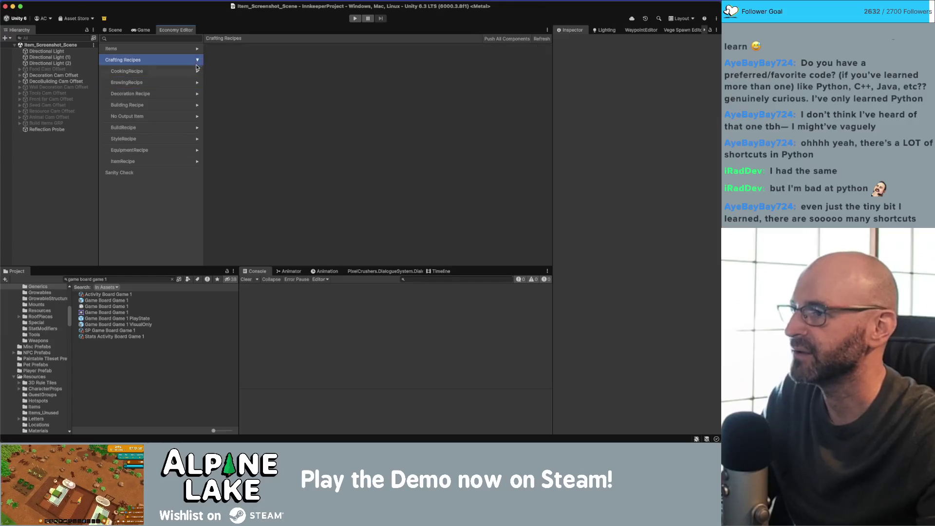
click(199, 61)
click(152, 73)
key(super+Tab)
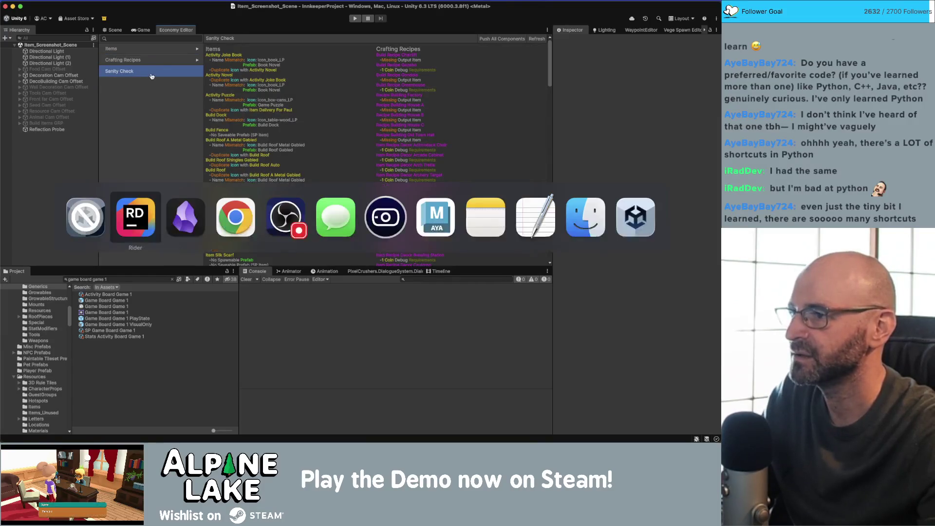
key(super+Tab)
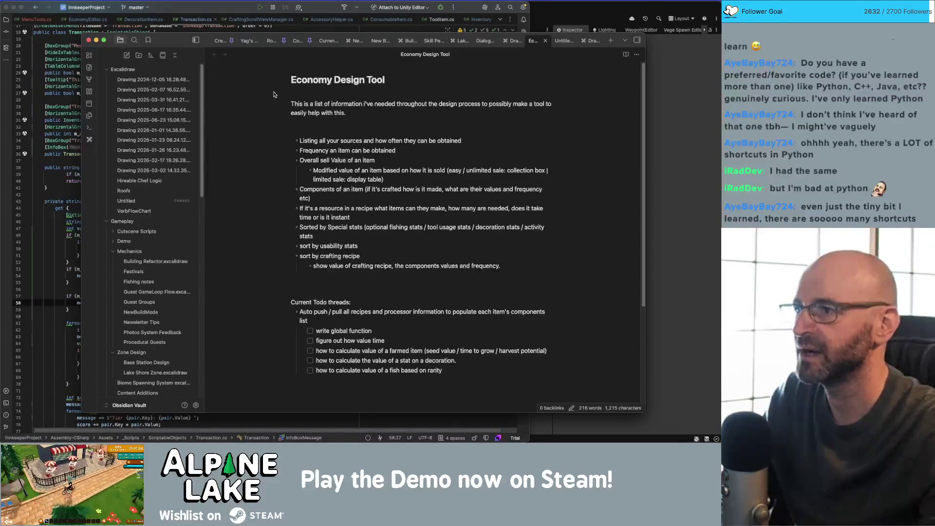
- Locate the empty items and transactions loops in PushAllComponents, then open InventoryItem.cs
key(super+Tab)
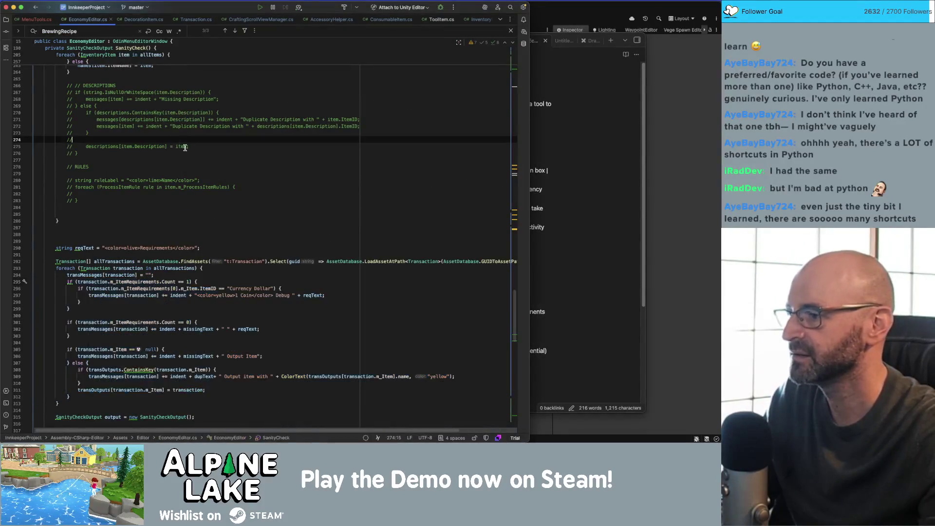
scroll(223, 215, down, 10)
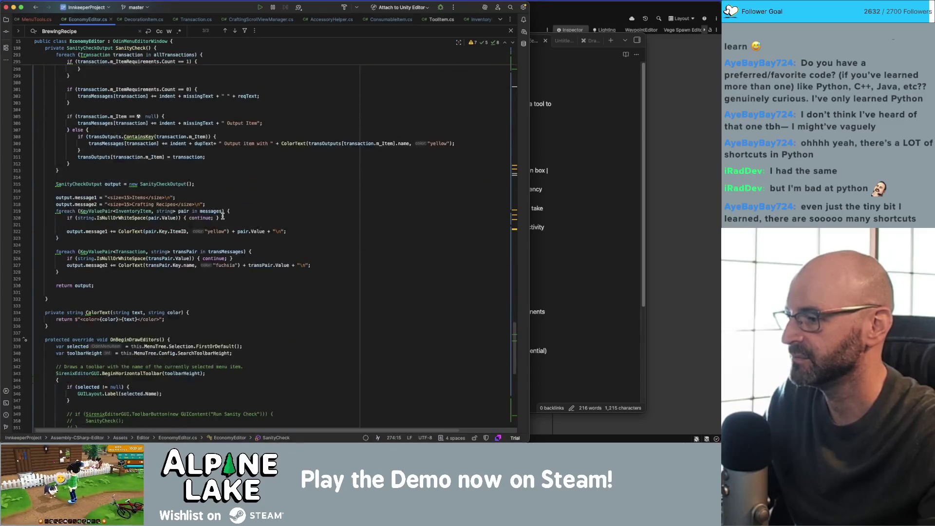
scroll(223, 216, up, 20)
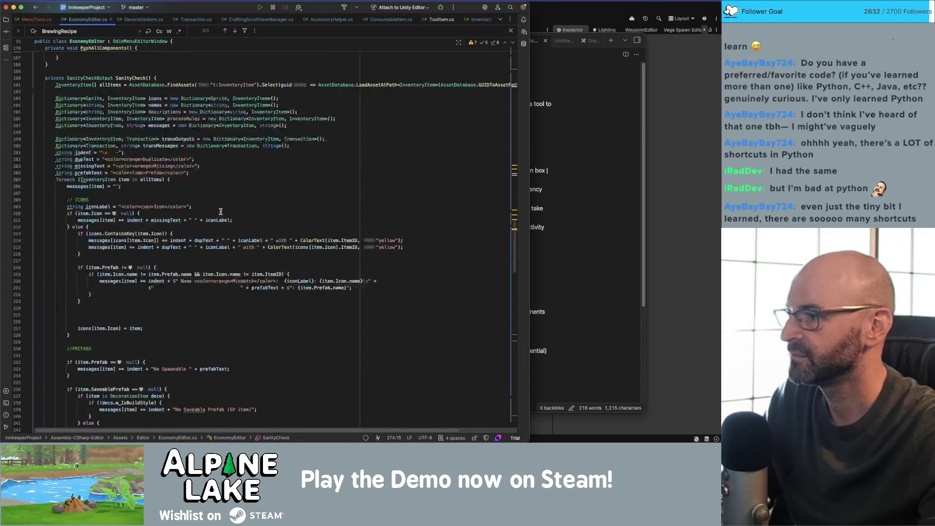
scroll(221, 210, up, 6)
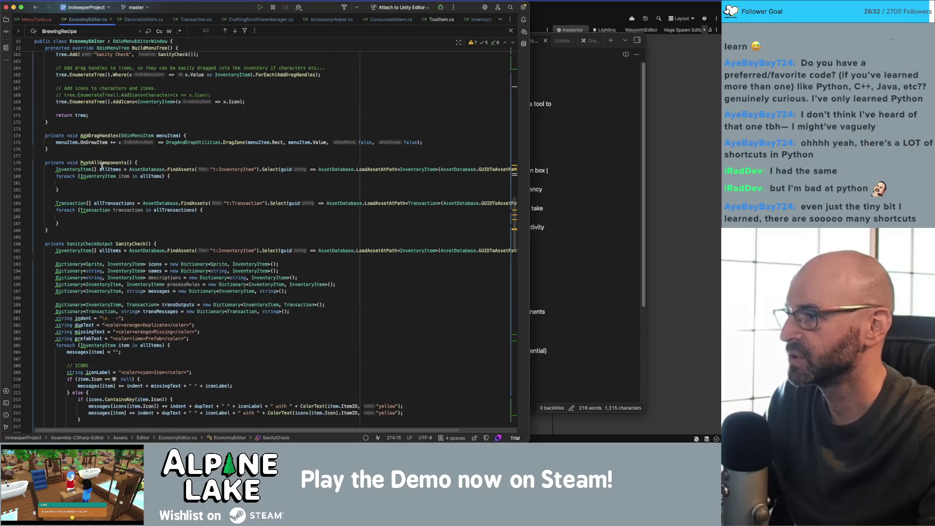
click(81, 185)
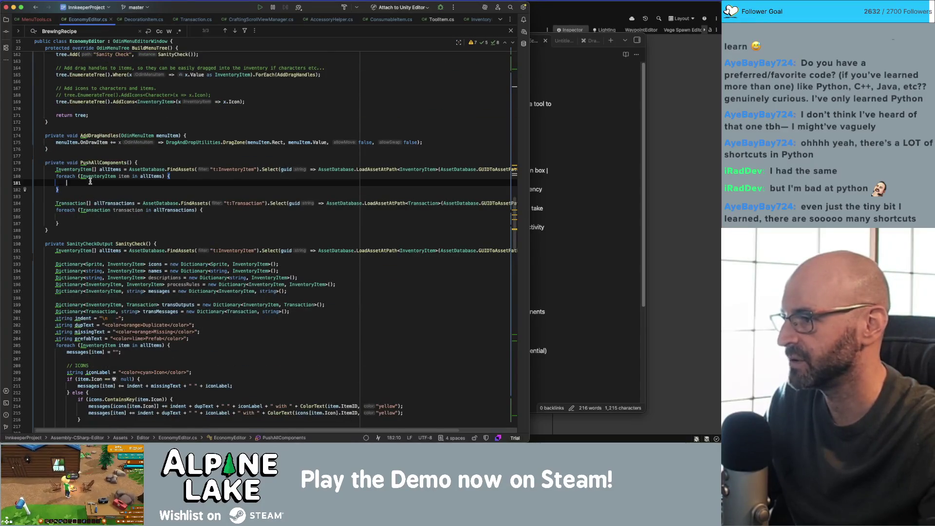
click(98, 217)
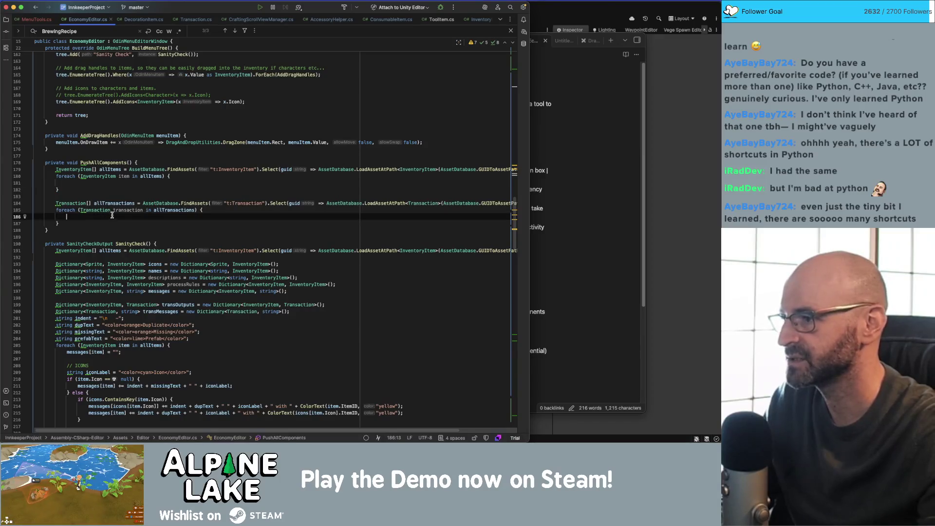
click(115, 183)
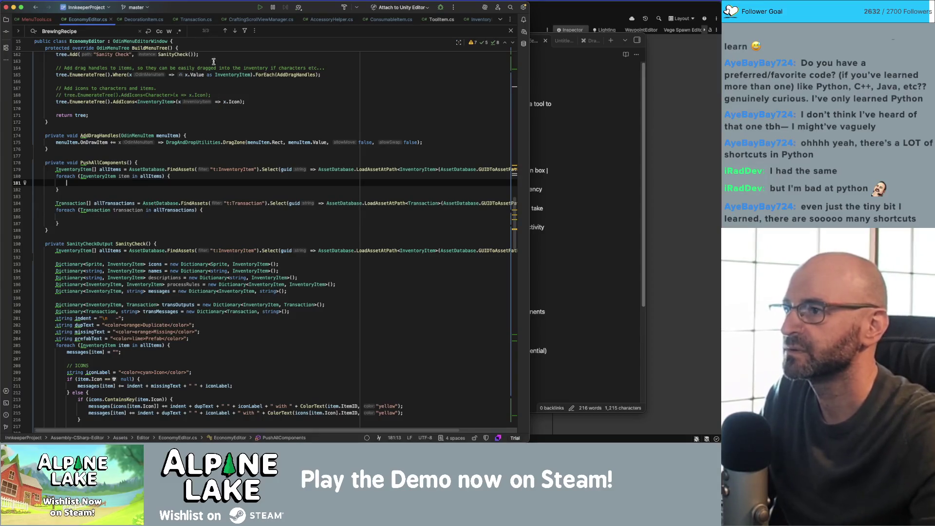
click(479, 19)
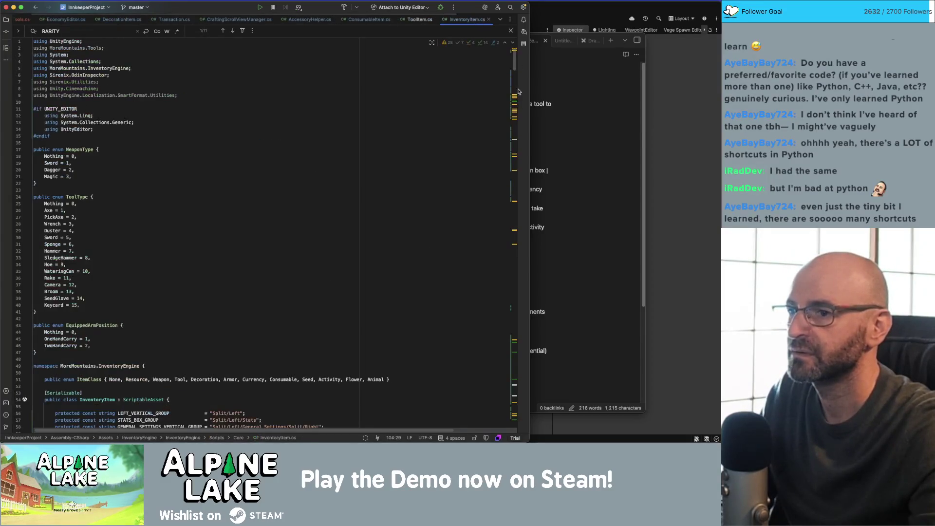
- Find PushComponentData in InventoryItem.cs via a 'pushcomp' search, then begin typing item.m_C in EconomyEditor.cs
drag(514, 64, 511, 189)
key(cmd+f)
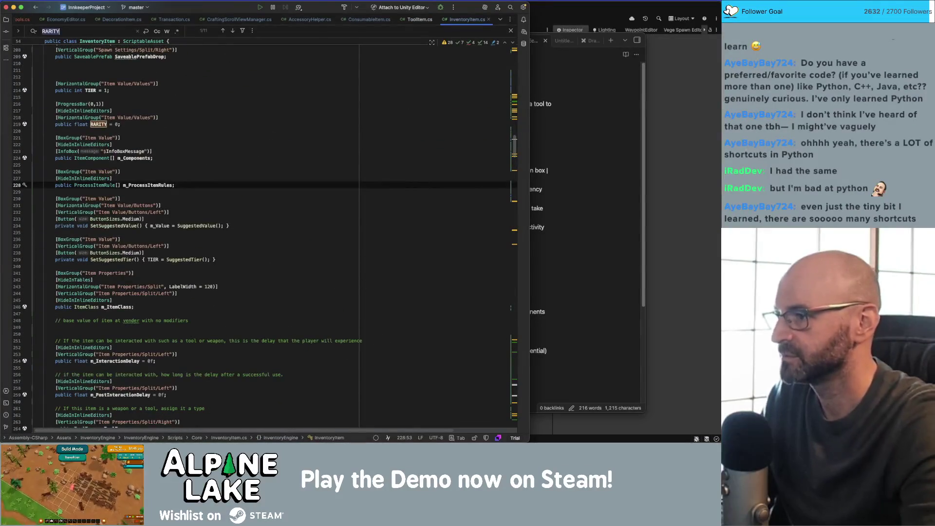
text(pushcomp)
click(99, 189)
double_click(111, 175)
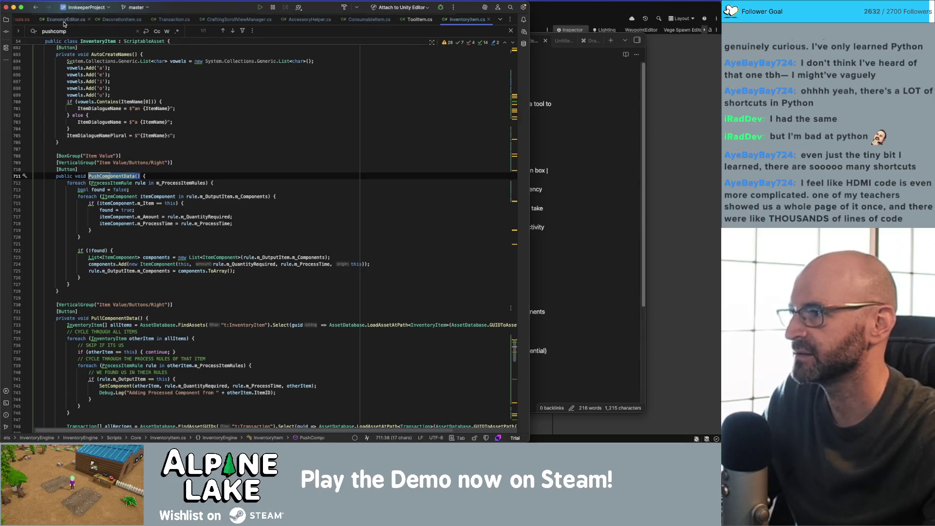
key(ctrl+Tab)
text(item.)
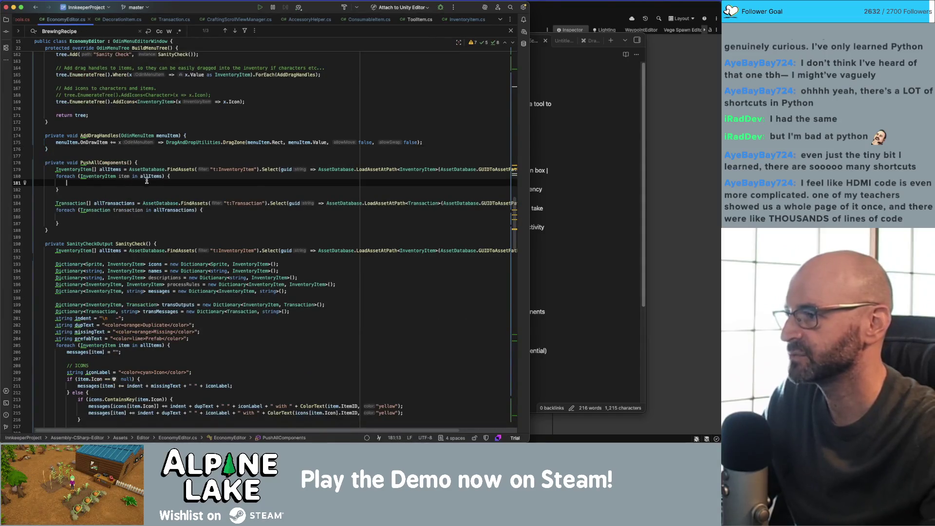
text(m_C)
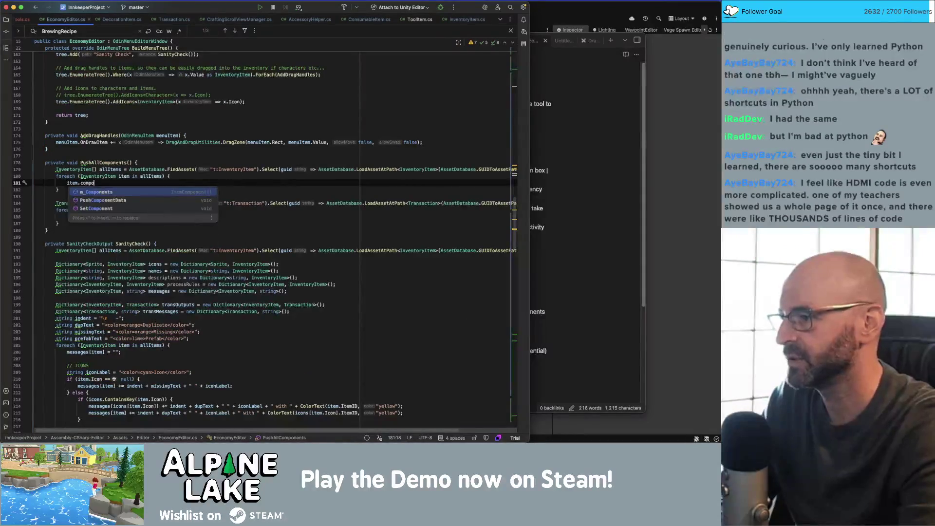
- Write the assignment item.m_Components = new ItemComponent[]; using autocomplete
key(Return)
text(=  new)
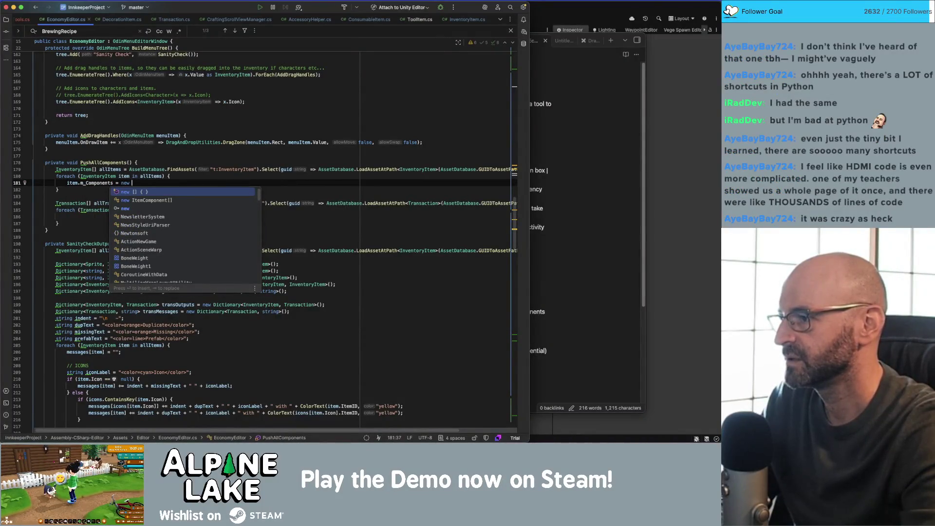
key(Down)
key(Return)
text(;)
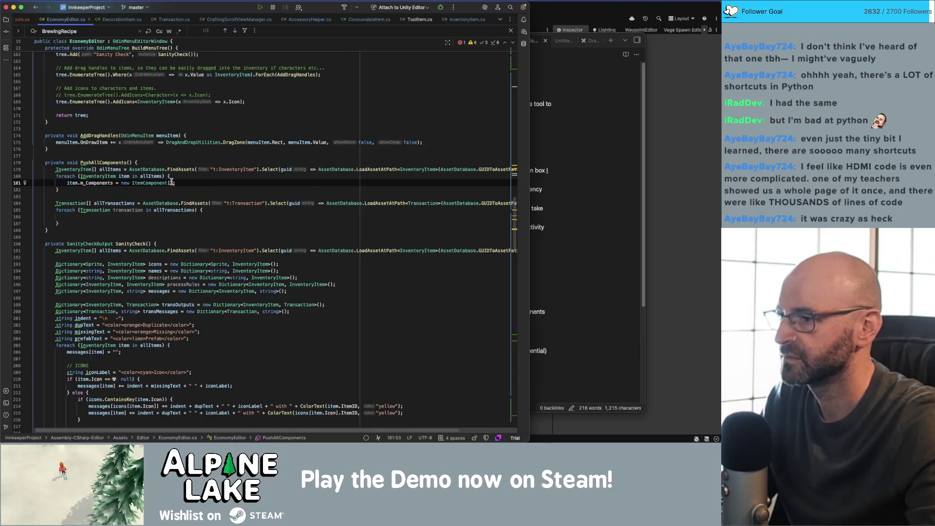
- Try a brace and constructor-call variant of the assignment, then undo it
mouse_move(172, 182)
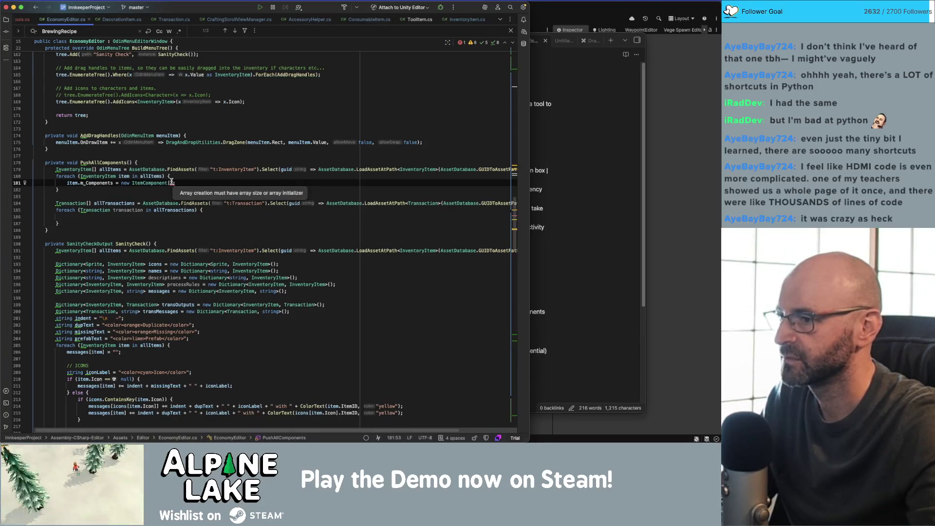
text({)
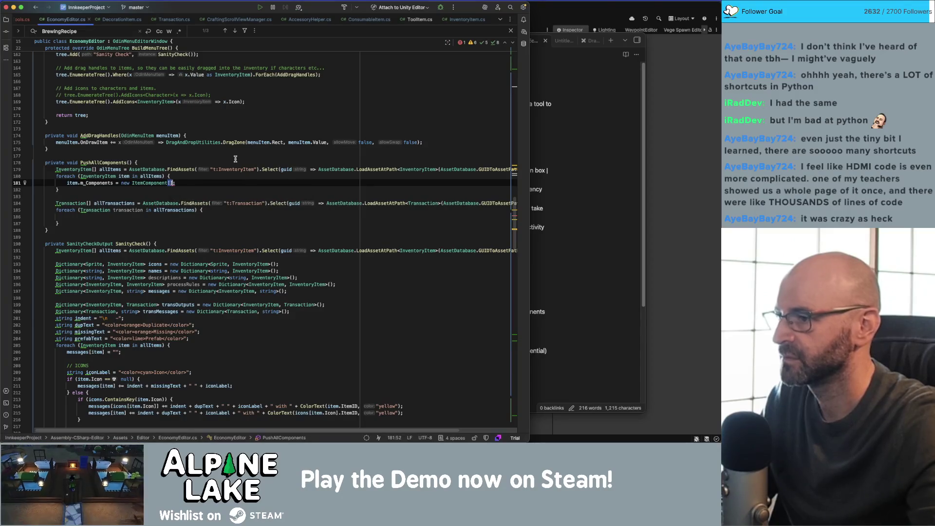
key(BackSpace)
text(();)
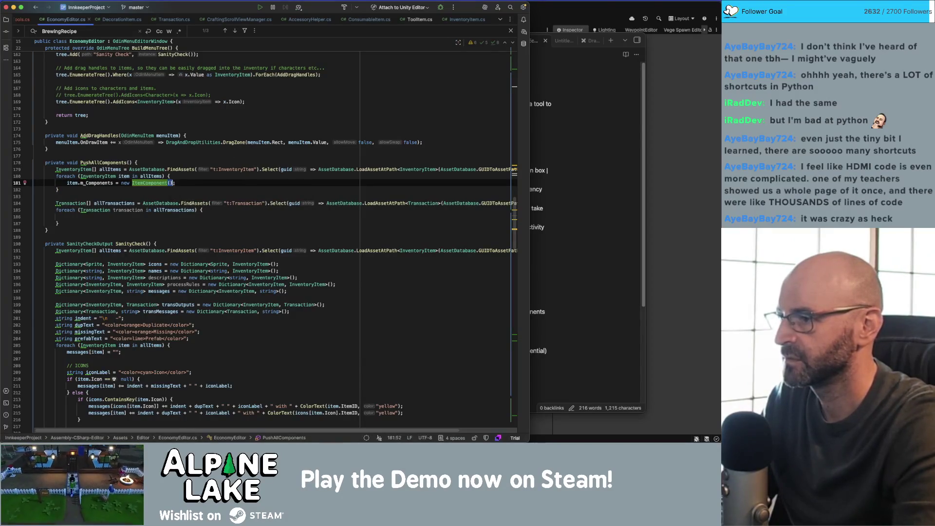
key(super+z)
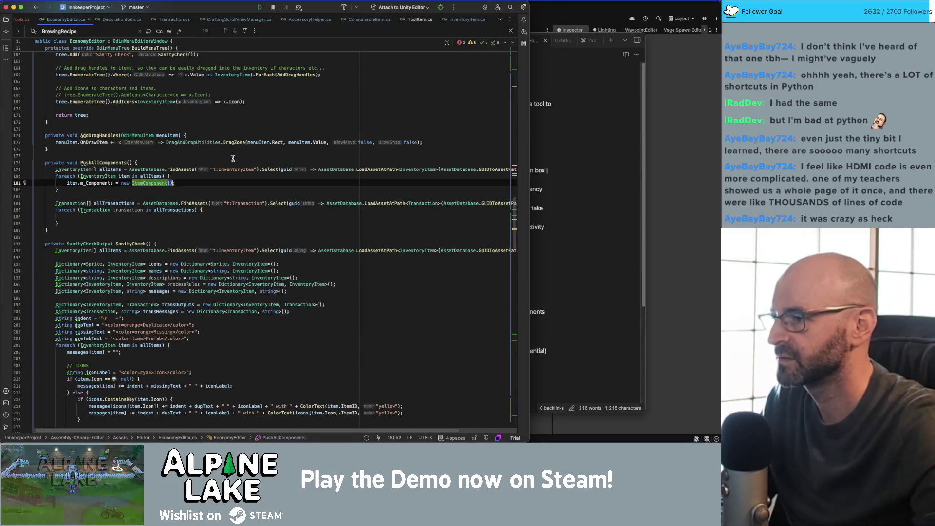
key(Right)
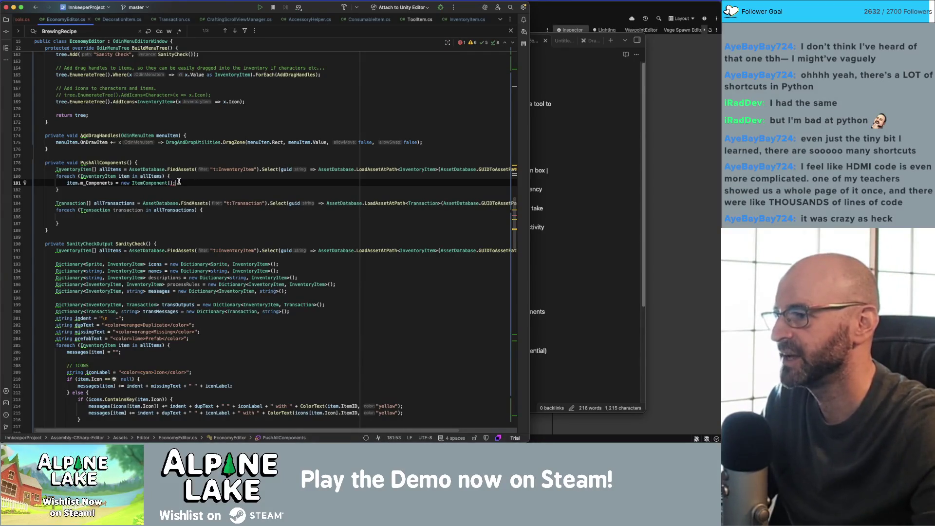
key(Left)
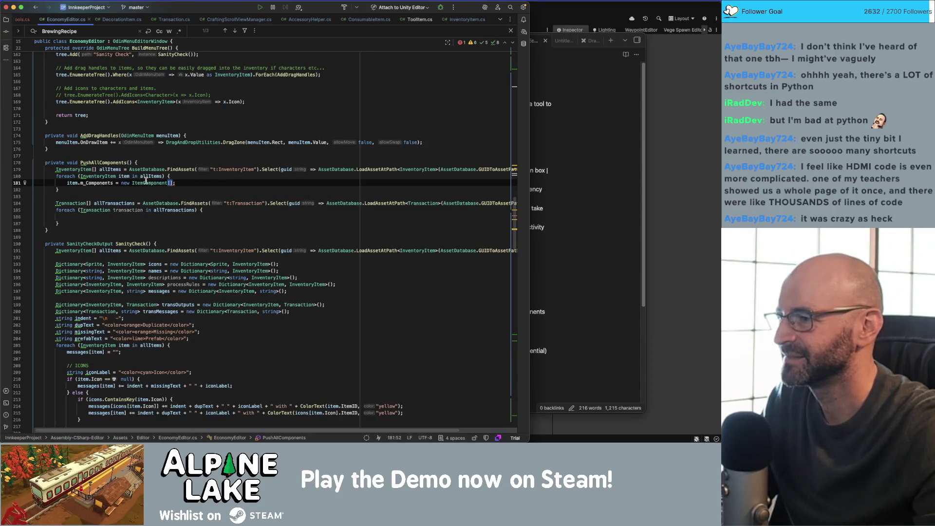
- Swap the assignment for a .clear attempt, then revert to a new ItemComponent array
click(106, 183)
click(130, 183)
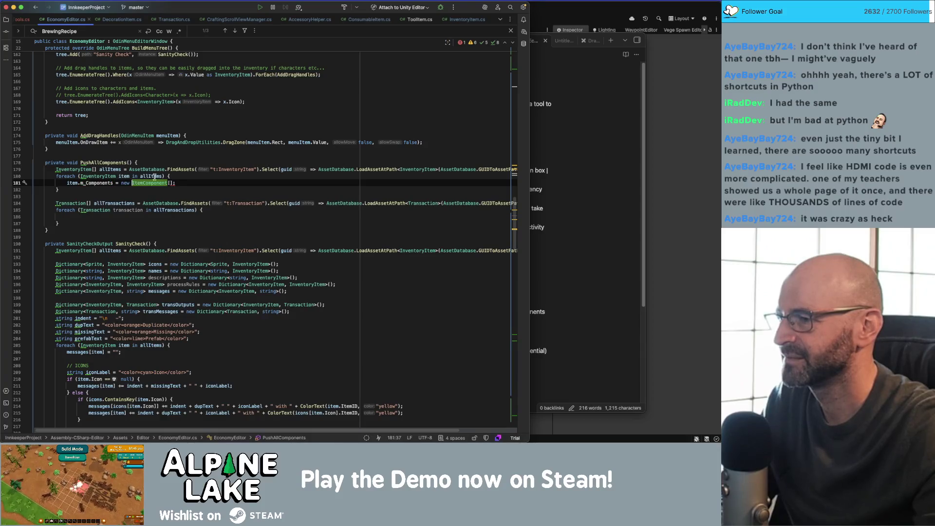
key(shift+End)
key(BackSpace)
key(BackSpace)
key(BackSpace)
text(.clear)
key(BackSpace)
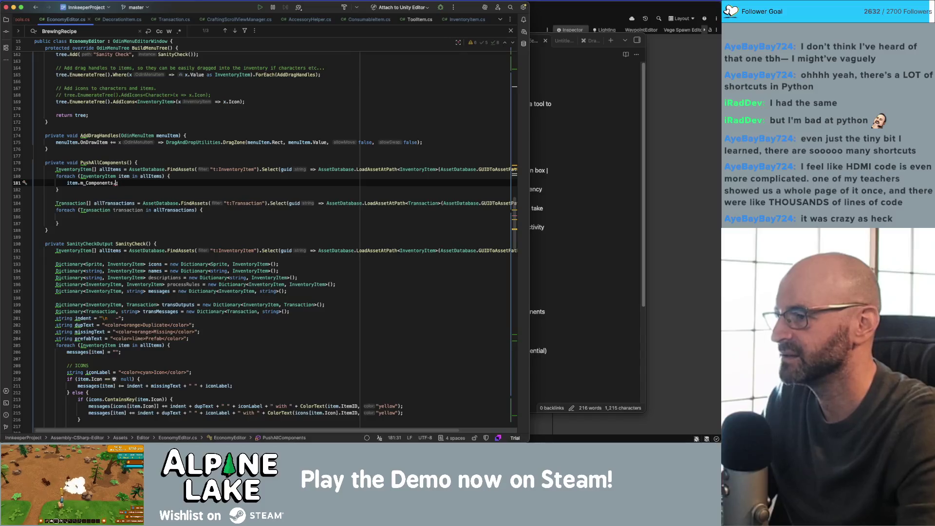
key(BackSpace)
text(=)
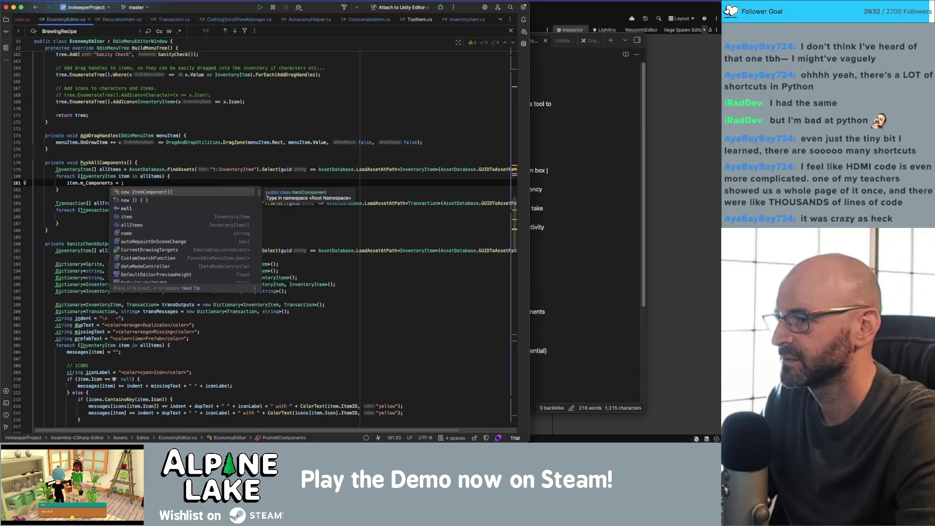
key(Return)
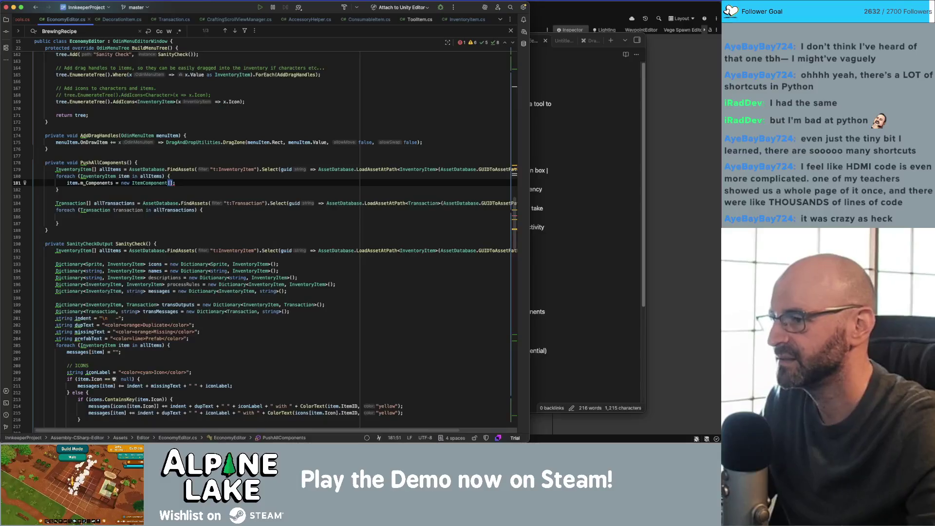
- Give the array size 0 so line 181 reads item.m_Components = new ItemComponent[0];
click(218, 180)
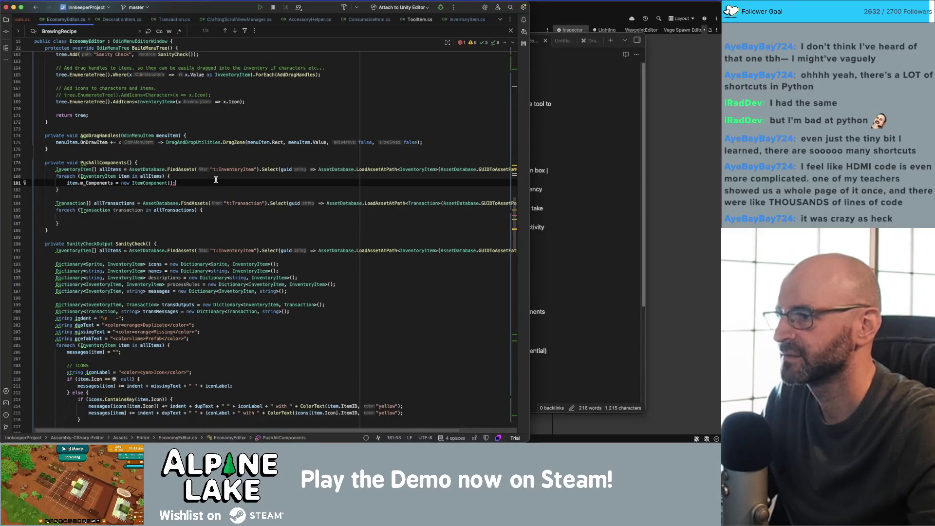
click(170, 183)
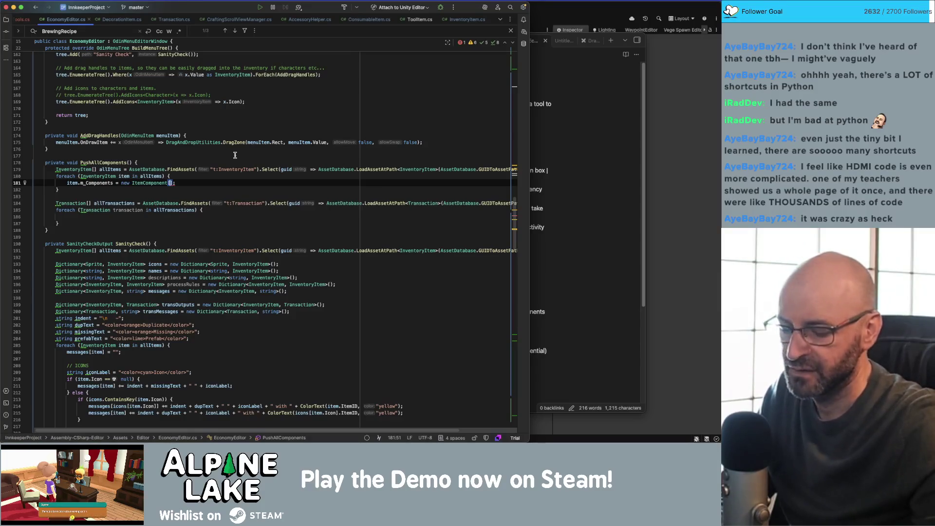
text(0)
click(177, 184)
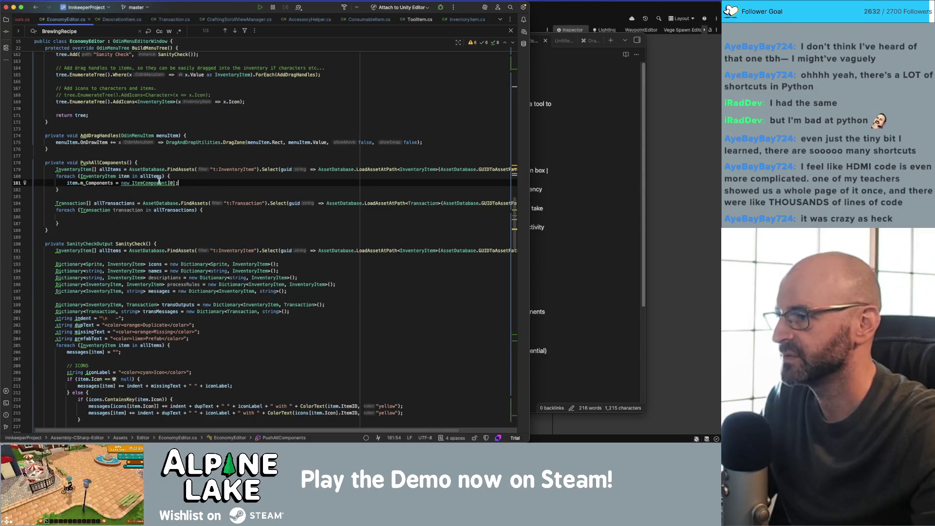
click(141, 186)
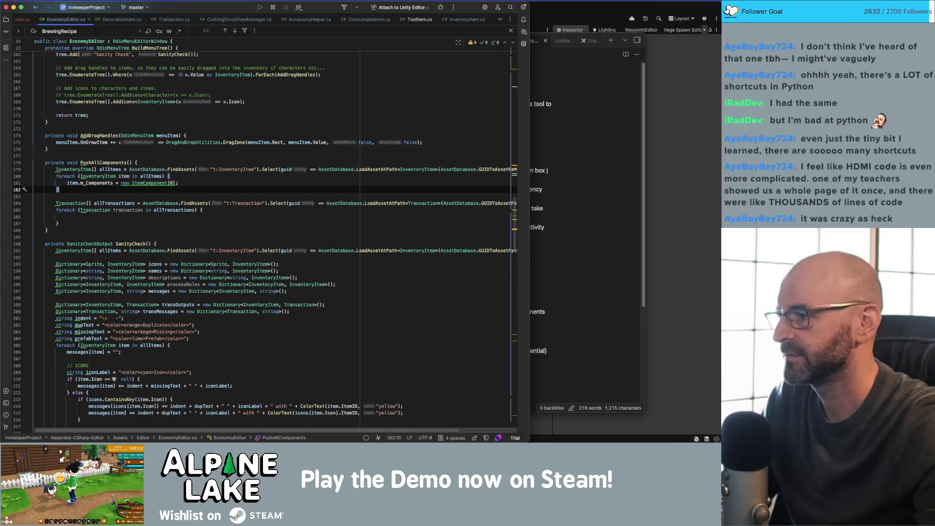
- Duplicate the foreach loop and make the copy's body call item.PushComponentData()
key(Return)
key(Return)
key(alt+Up)
key(super+c)
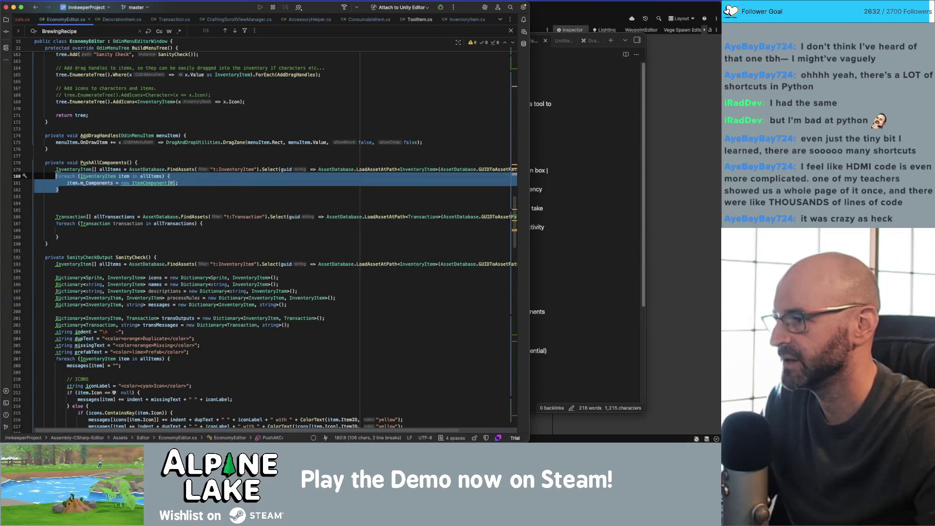
key(Down)
key(super+v)
key(Down)
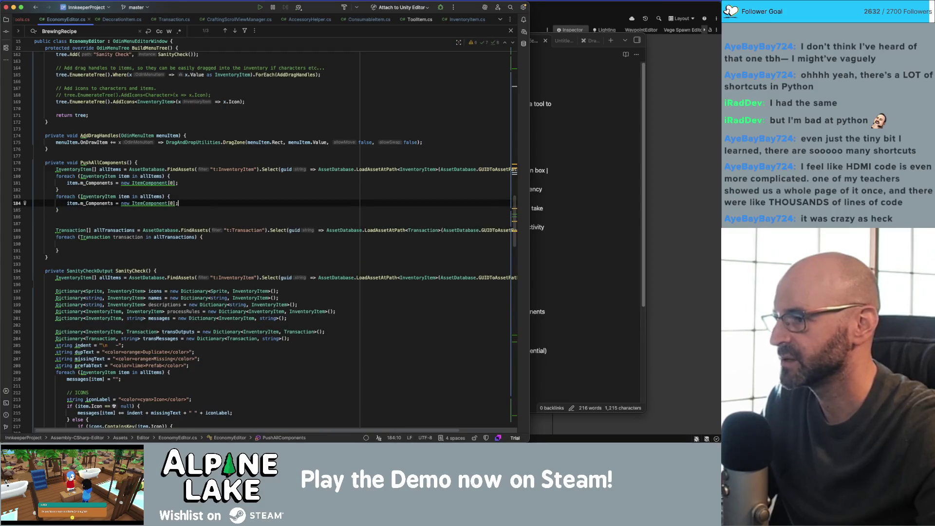
key(End)
key(shift+Home)
key(BackSpace)
text(item.PushComponentData()
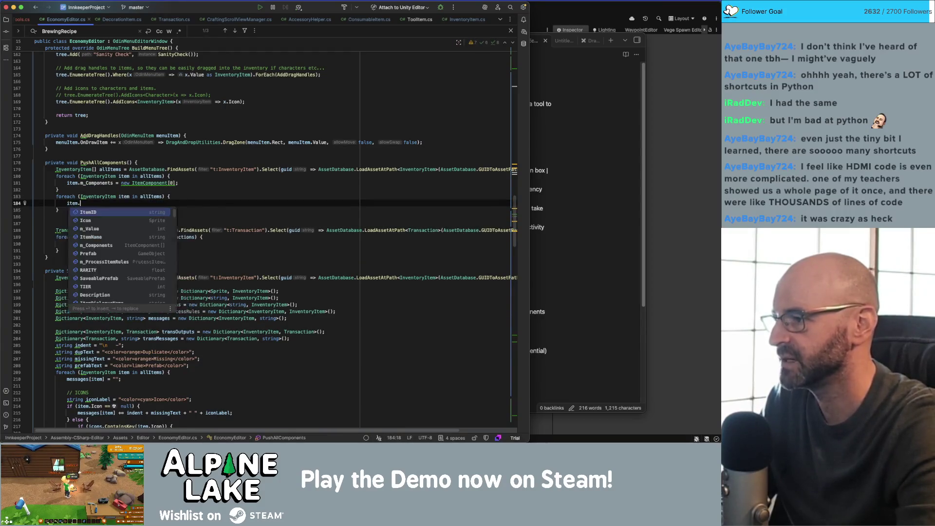
key(BackSpace)
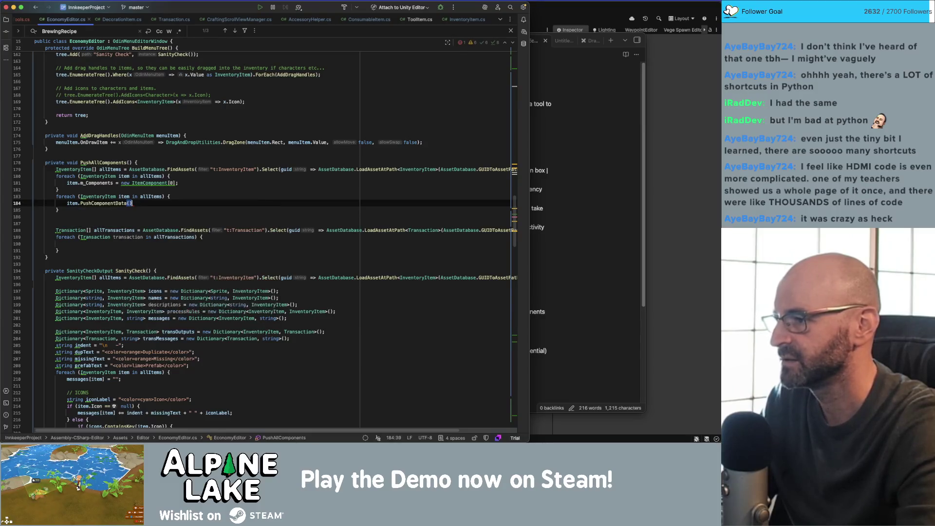
- Review the PushAllComponents method and Push All Components toolbar code, then return to Unity
key(Down)
key(Down)
key(Down)
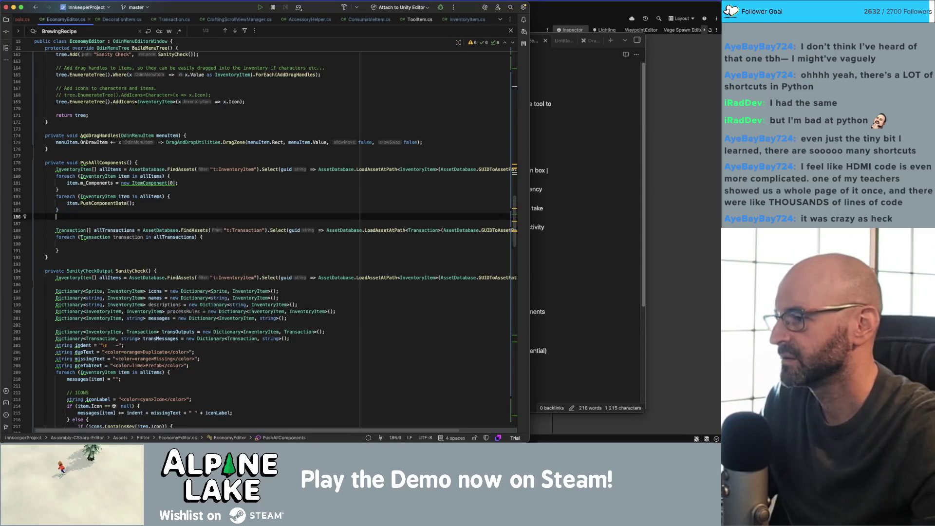
scroll(180, 182, down, 1)
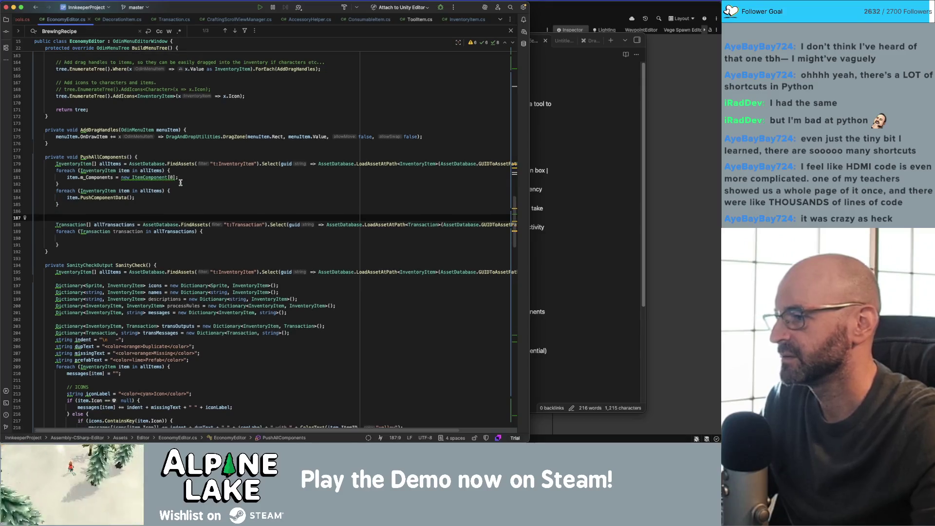
click(157, 204)
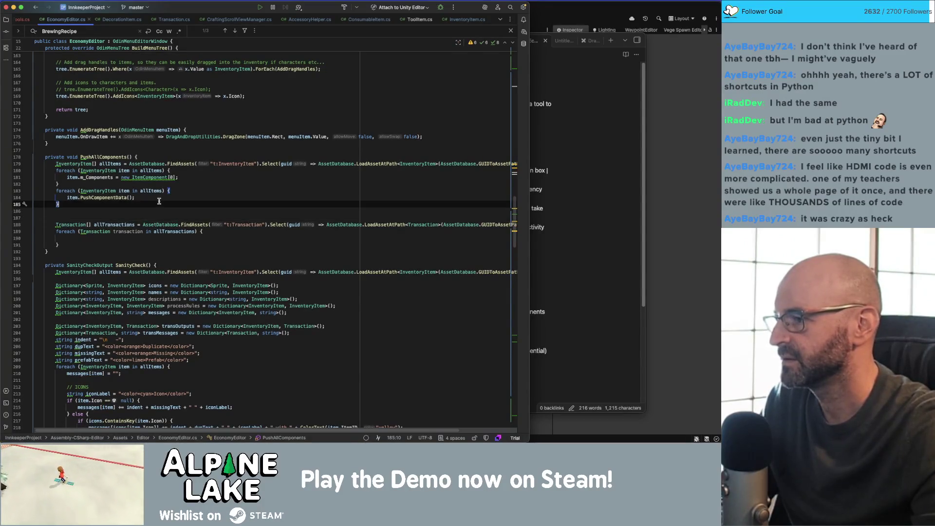
double_click(104, 156)
scroll(141, 160, down, 15)
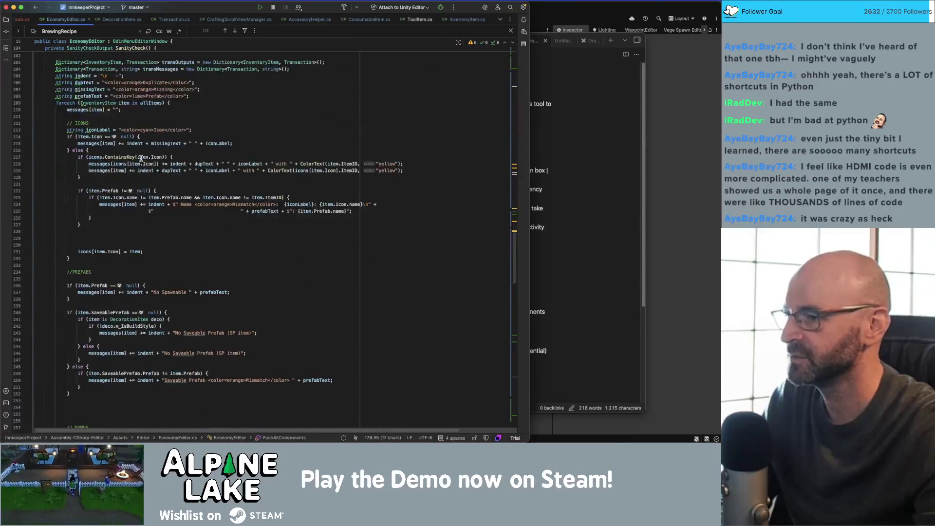
scroll(142, 159, down, 20)
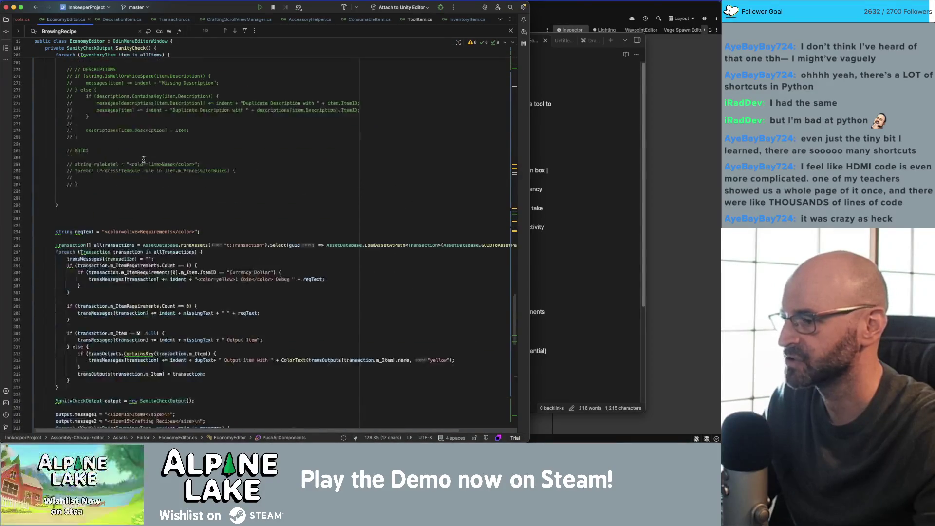
scroll(166, 162, down, 8)
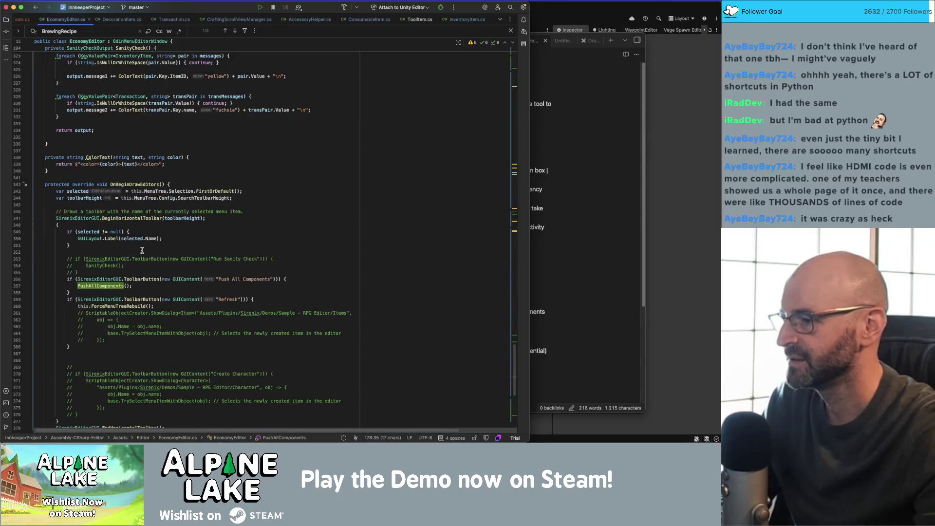
click(140, 279)
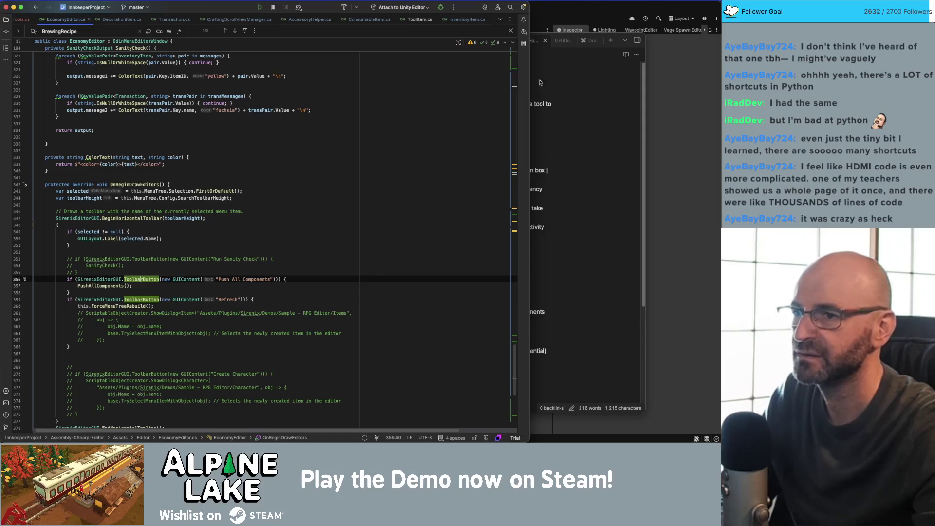
click(582, 19)
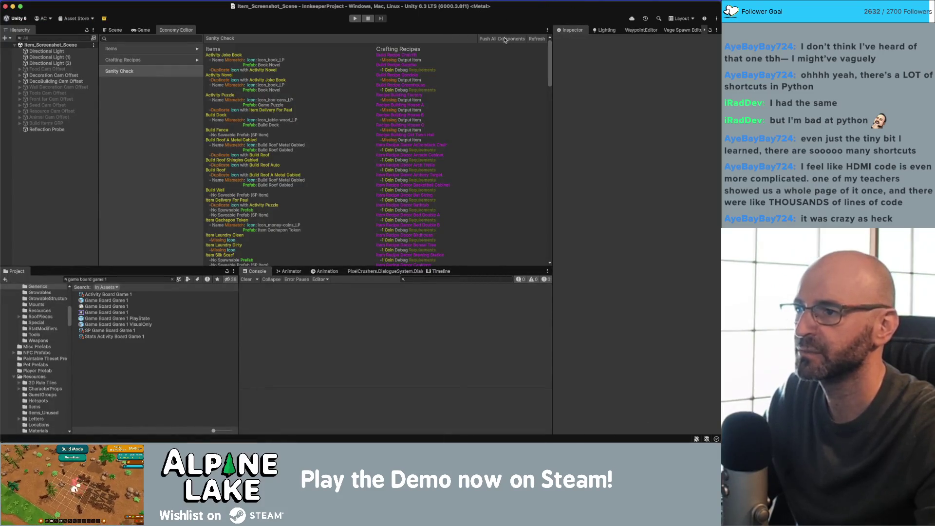
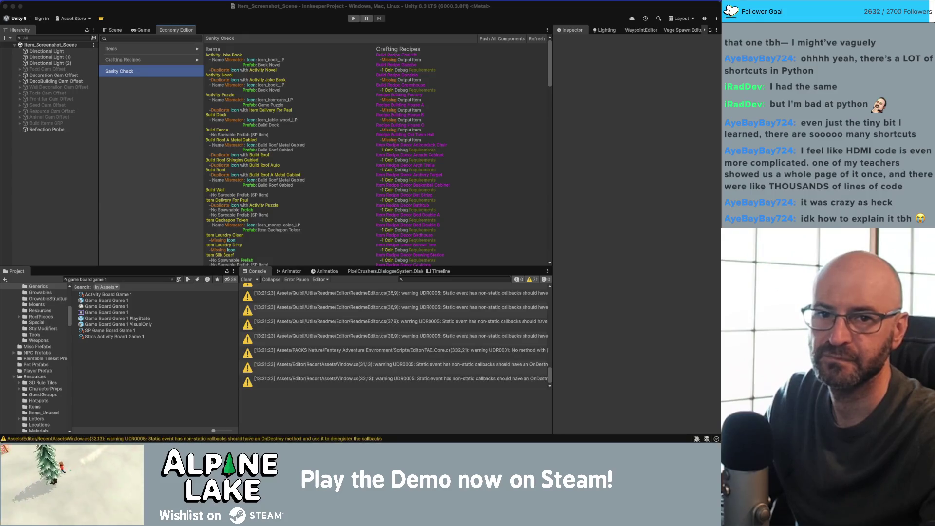
- Leave the sanity-check report and list the Items > Consumable > Ingredient entries
click(146, 39)
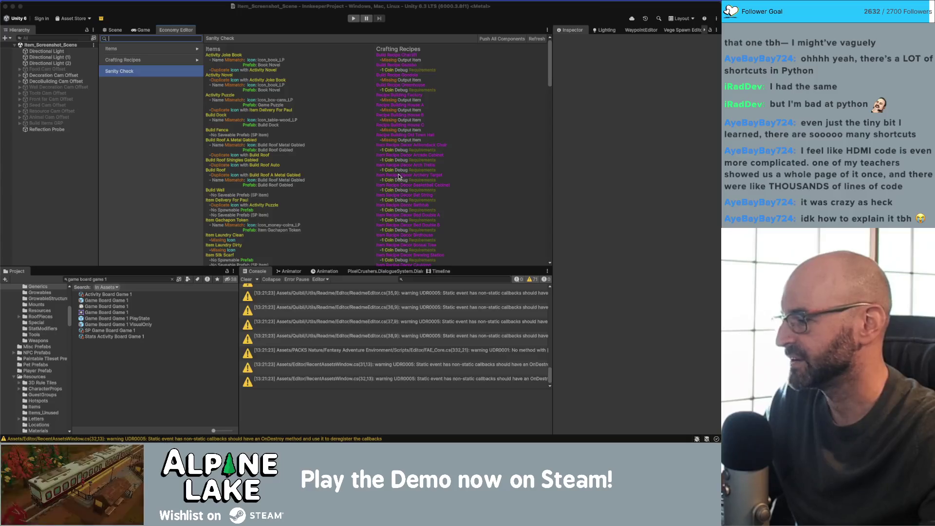
click(192, 54)
click(196, 50)
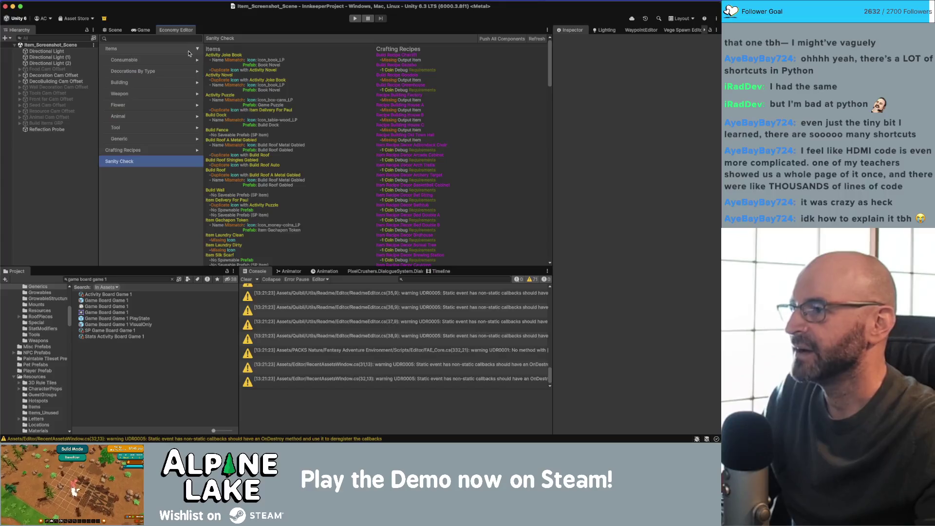
click(197, 61)
click(175, 73)
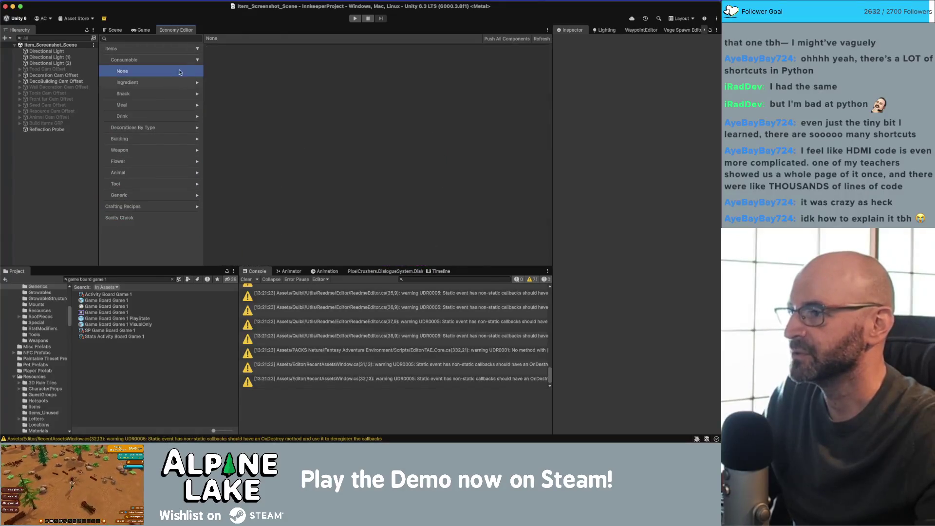
click(190, 65)
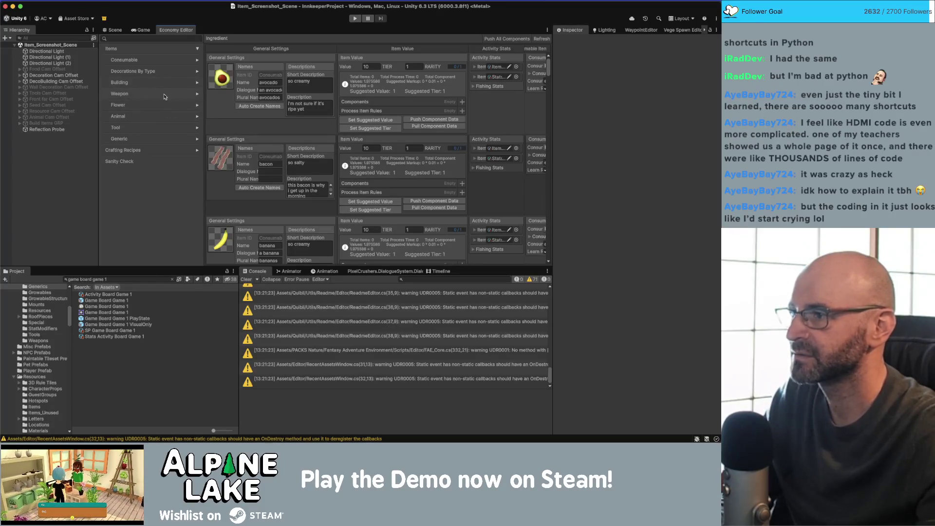
- Expand Generic > Resource and scroll through the resource items
click(198, 140)
click(198, 196)
scroll(175, 197, down, 3)
scroll(174, 195, down, 10)
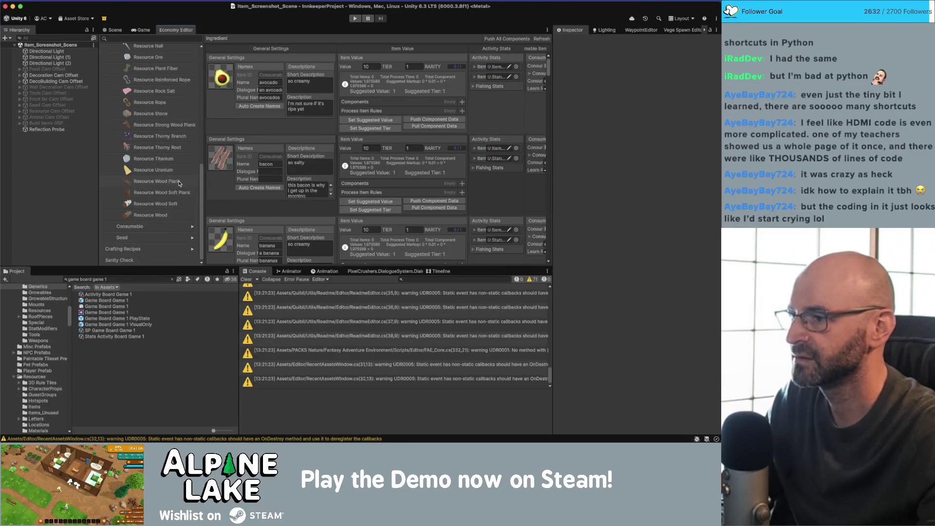
- Add rock salt as a second component of Resource Wood Plank, next to wood
click(179, 181)
scroll(288, 181, down, 5)
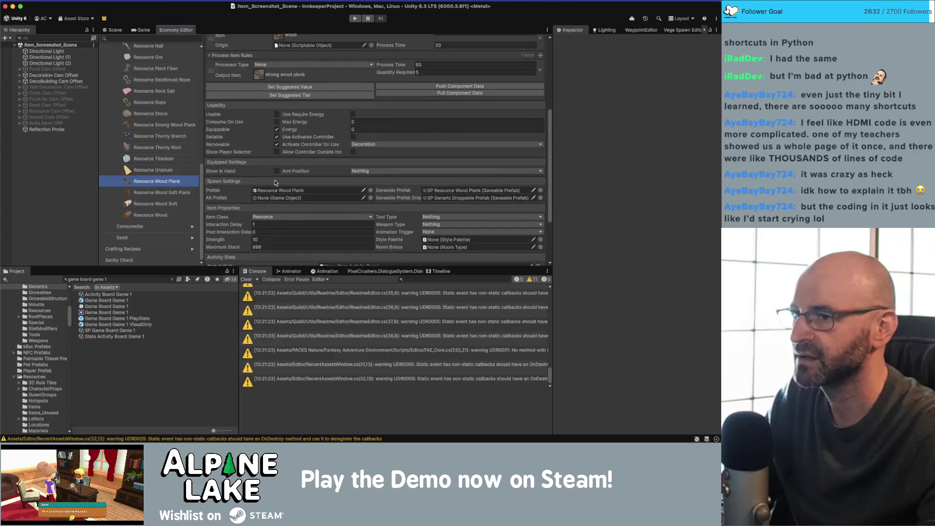
scroll(275, 182, up, 2)
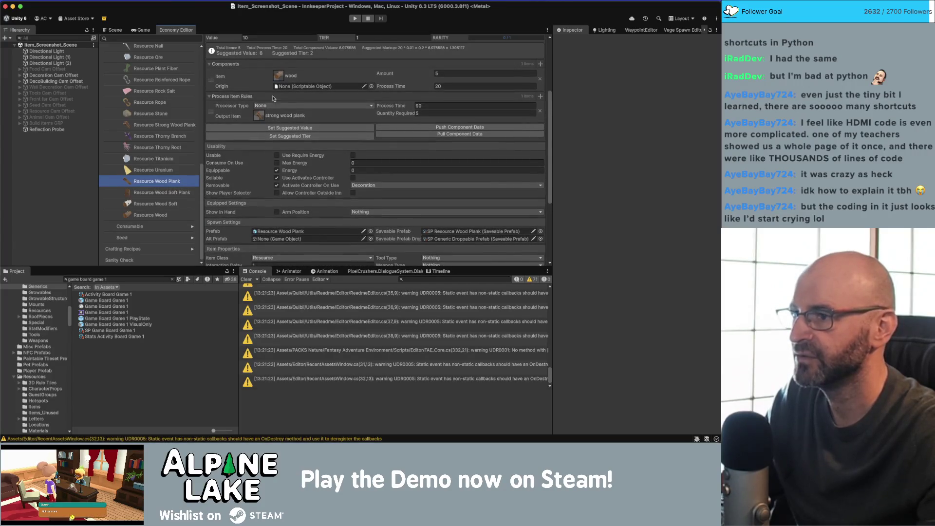
scroll(487, 77, up, 1)
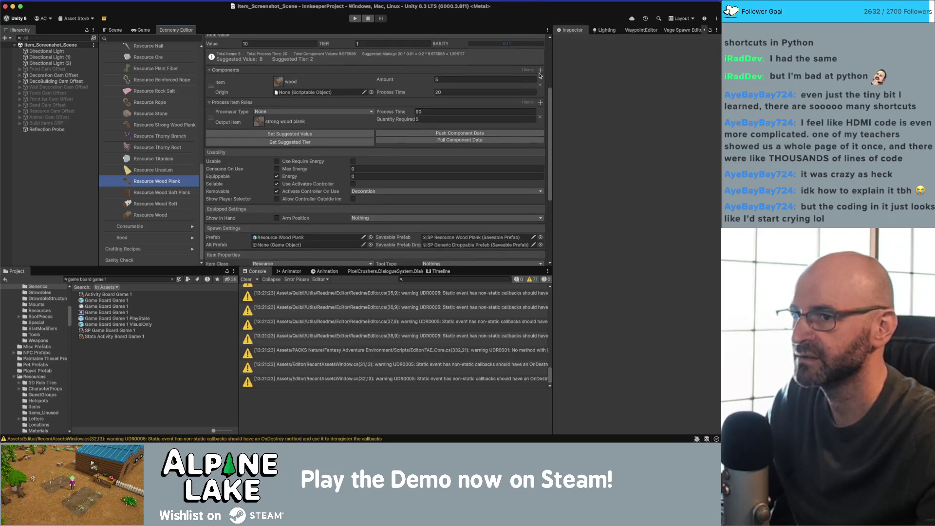
click(540, 70)
drag(176, 93, 283, 106)
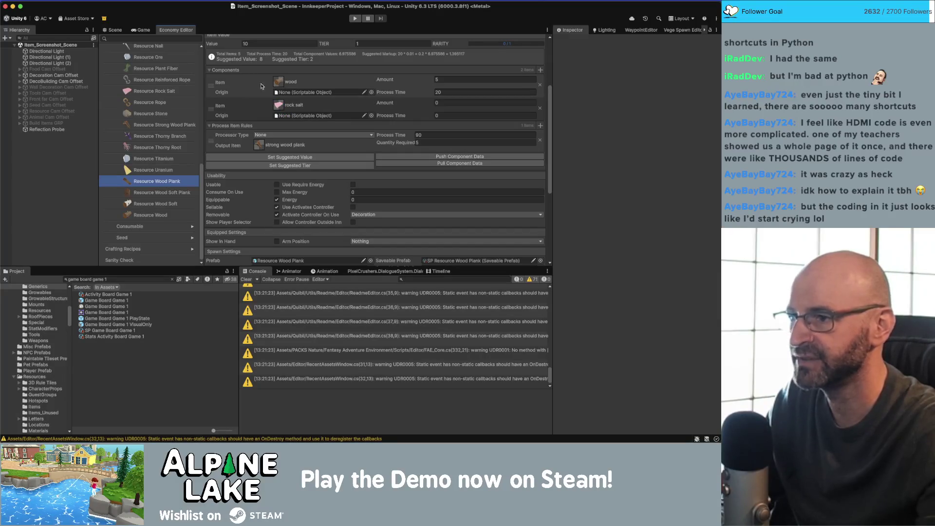
scroll(413, 167, up, 10)
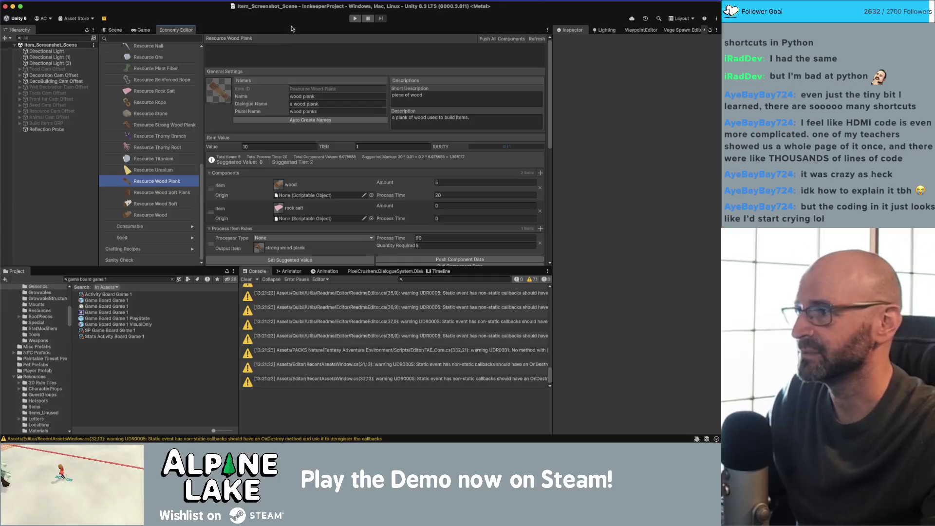
key(super+Tab)
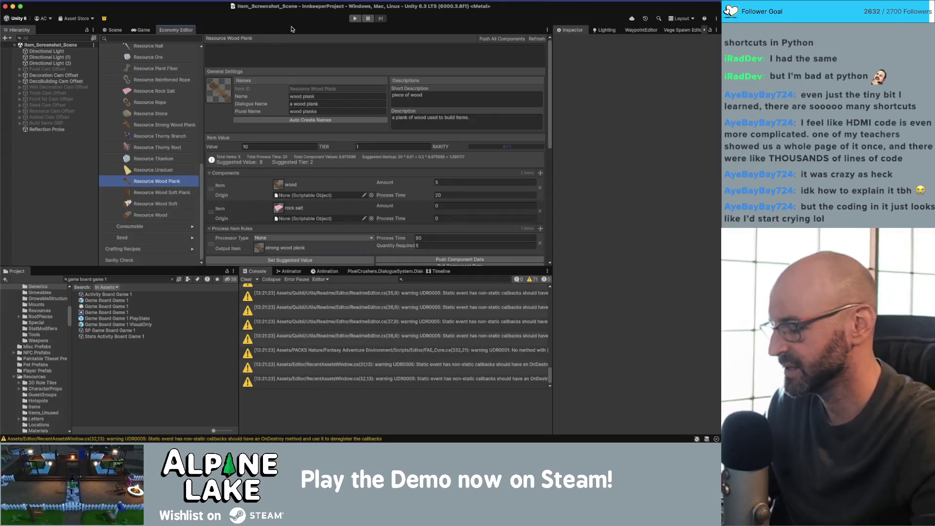
- Launch Terminal and cd into Documents/Projects/Innkeep/Unity
key(super+space)
text(git)
key(BackSpace)
key(BackSpace)
key(BackSpace)
text(ter)
key(Return)
text(cd Documents/Projects/Un)
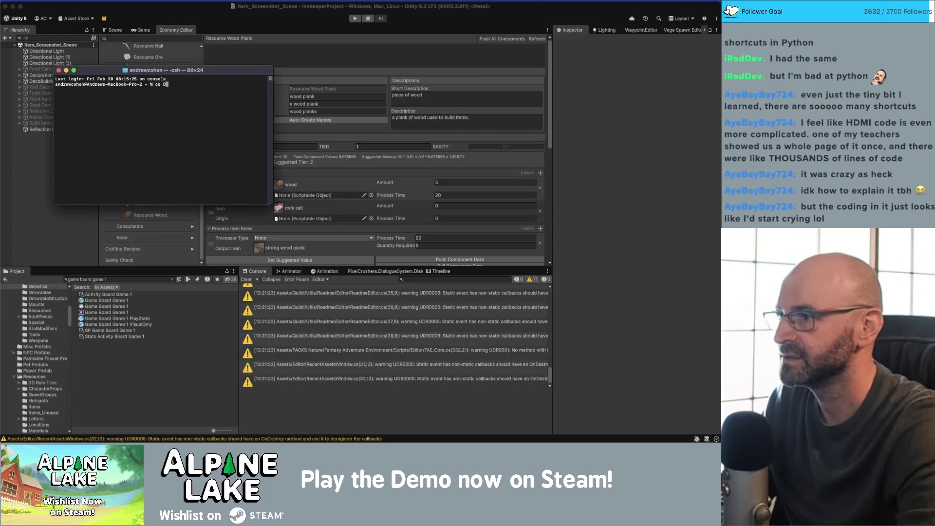
key(BackSpace)
key(BackSpace)
key(BackSpace)
text(Innkeep/Unity56)
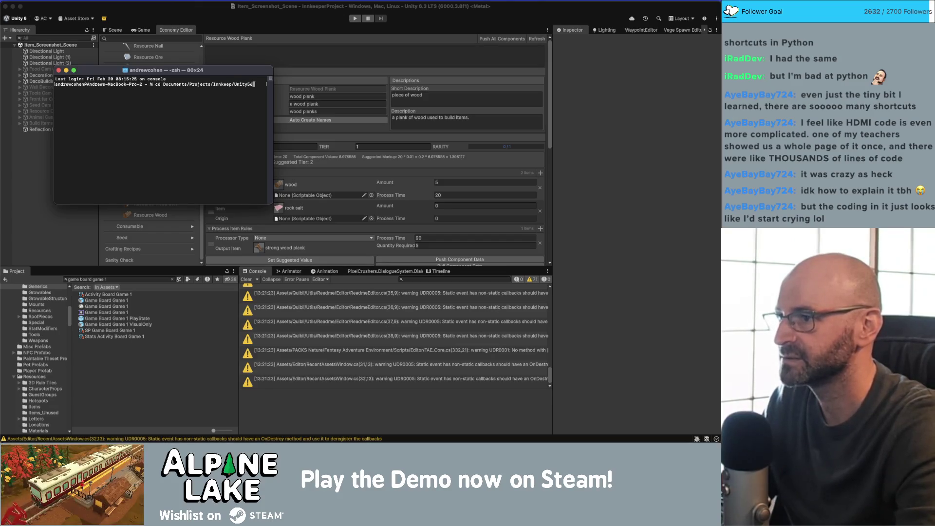
key(Return)
- Run git status, stage everything and commit with 'doing something scary. added editor tools'
text(git statu)
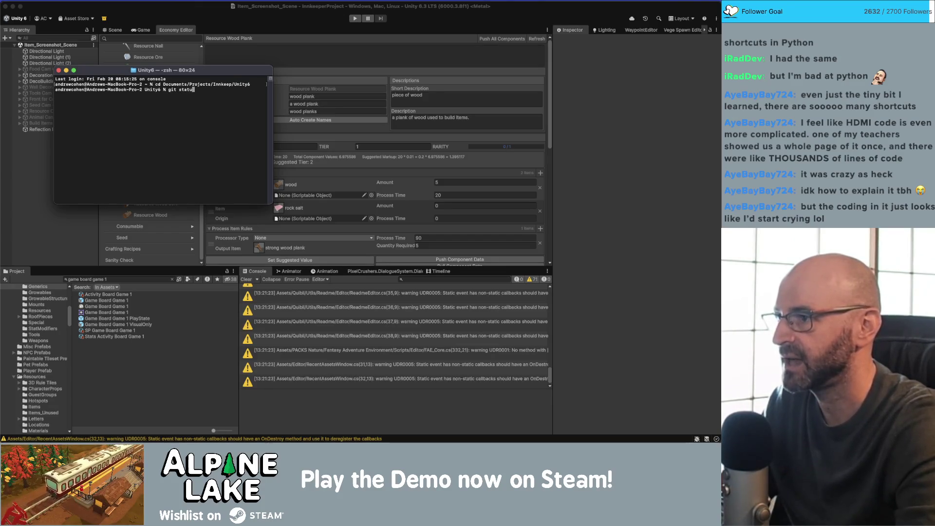
text(s)
key(Return)
text(git ad)
key(Return)
text(git )
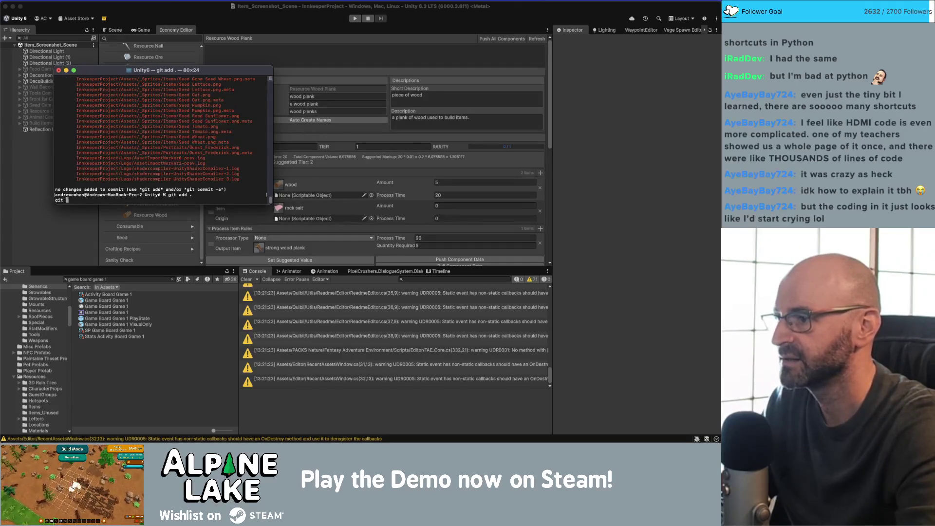
text(commit -m ")
key(Left)
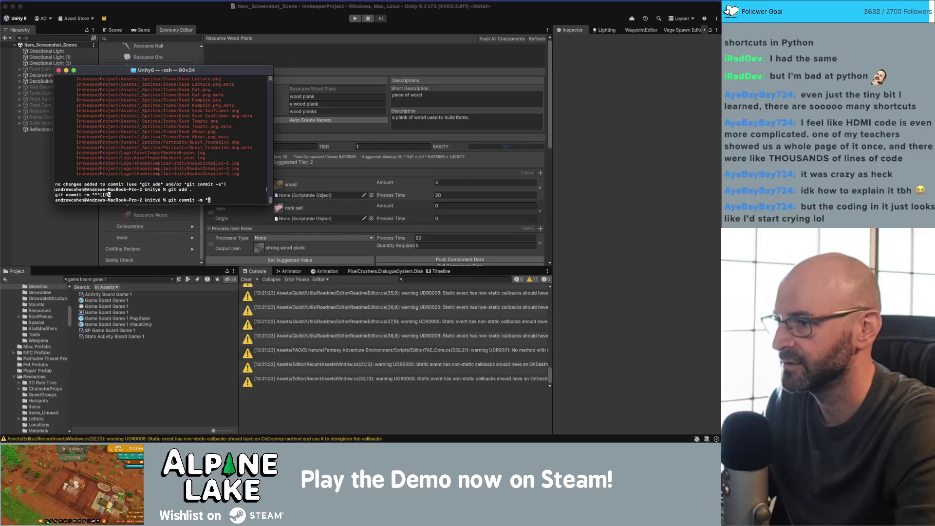
text(doing something scary. added editor t)
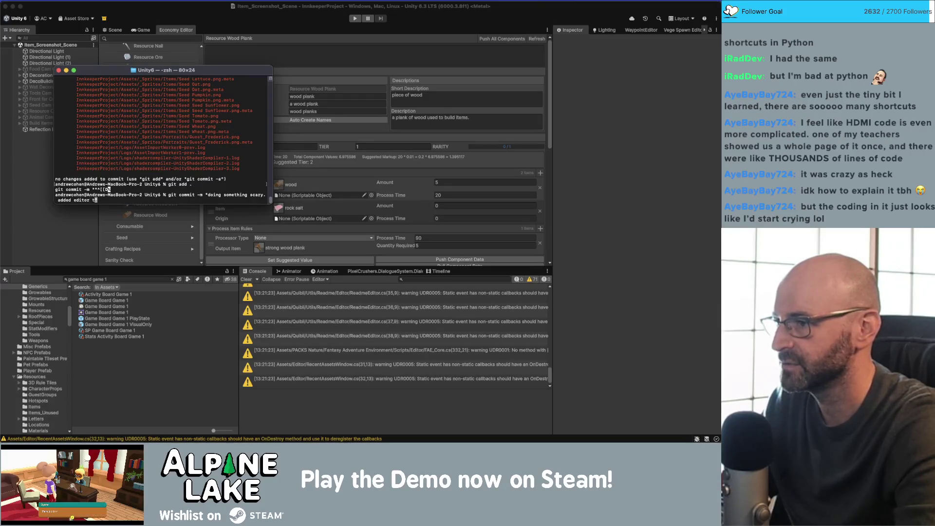
text(ools")
key(Return)
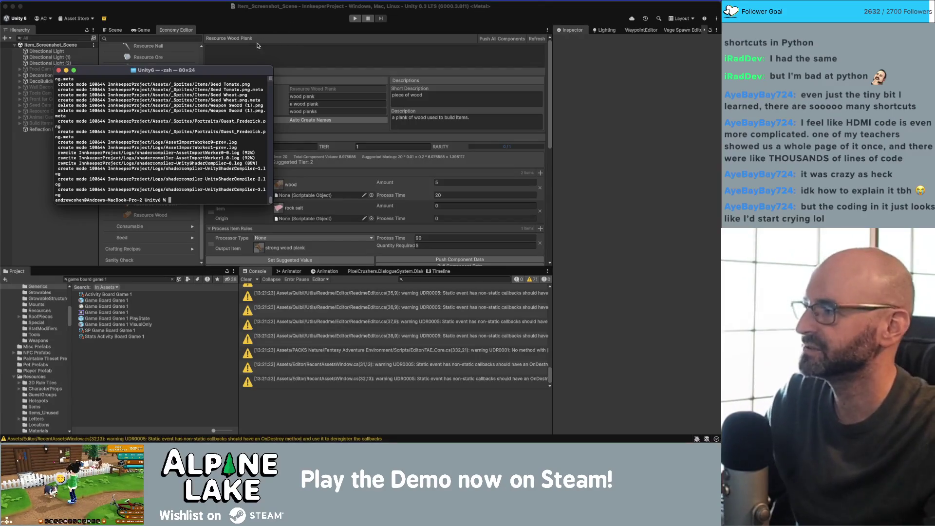
drag(94, 72, 104, 65)
mouse_move(282, 196)
mouse_down()
mouse_move(292, 209)
mouse_move(409, 247)
mouse_move(401, 243)
mouse_up()
drag(111, 62, 110, 57)
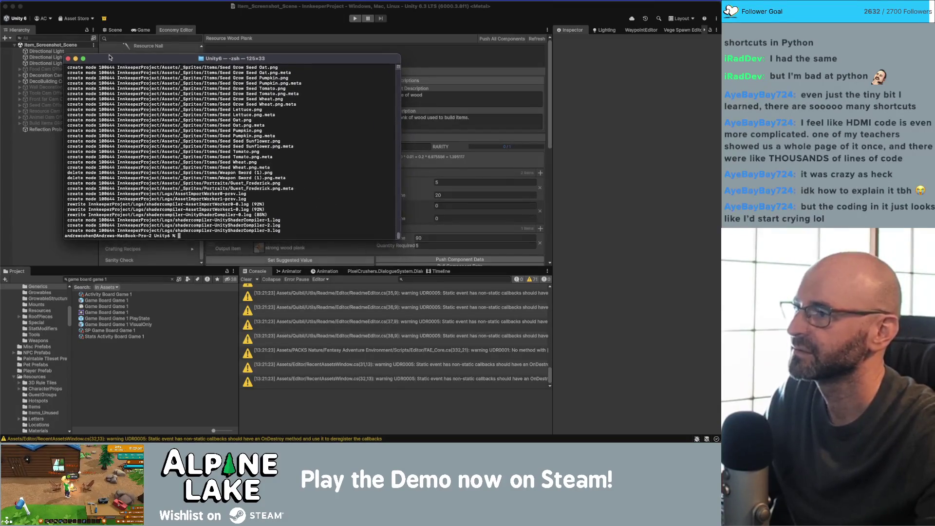
- Close Terminal, then check Resource Wood and return to Resource Wood Plank
click(68, 59)
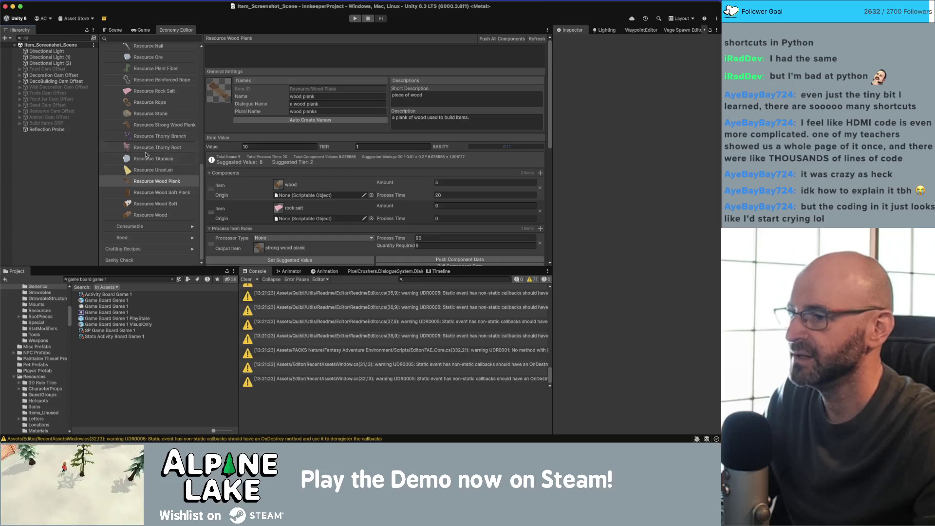
click(500, 39)
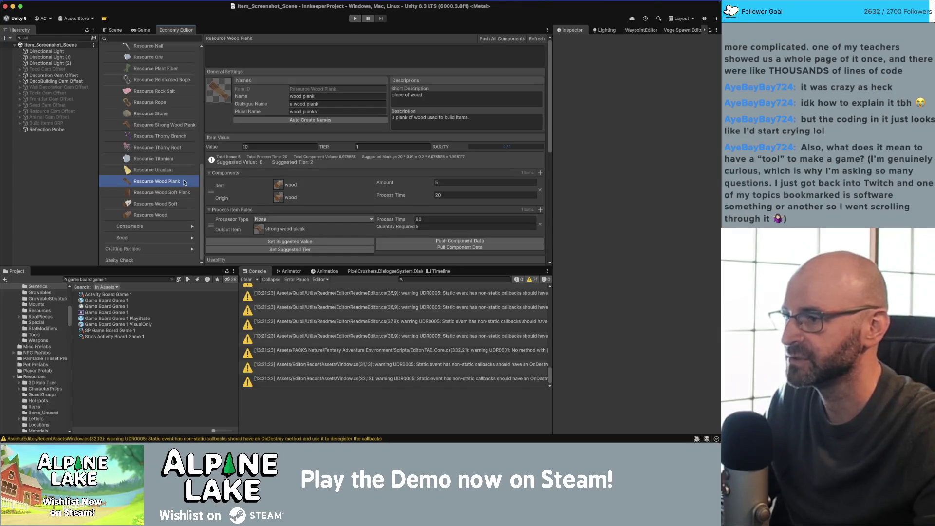
click(164, 215)
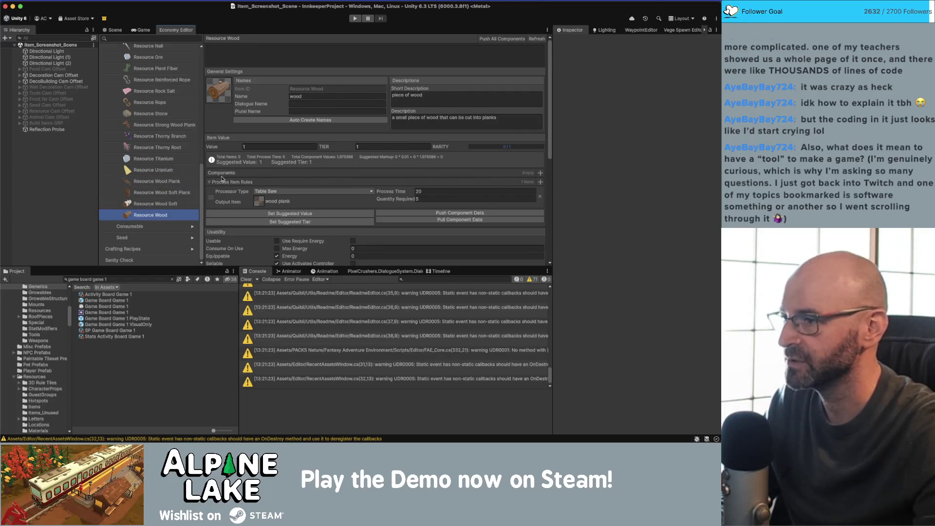
click(160, 183)
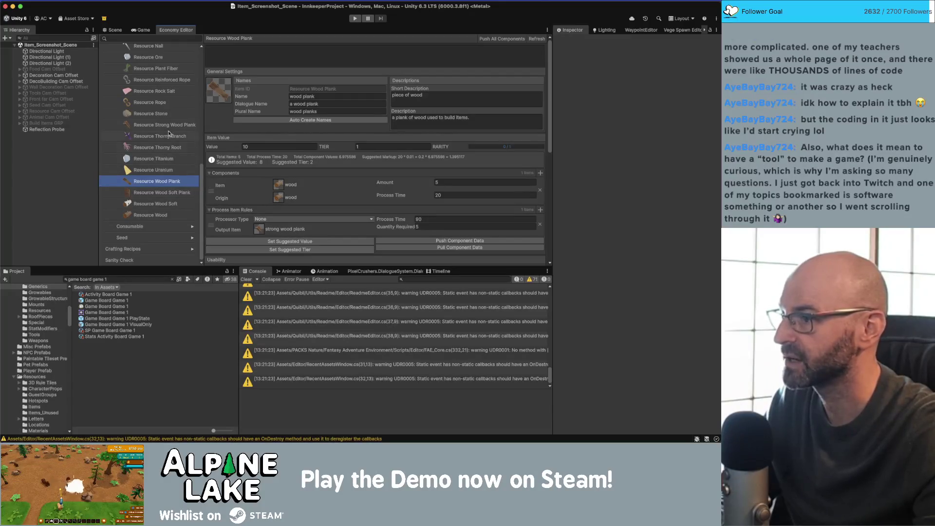
scroll(168, 129, up, 3)
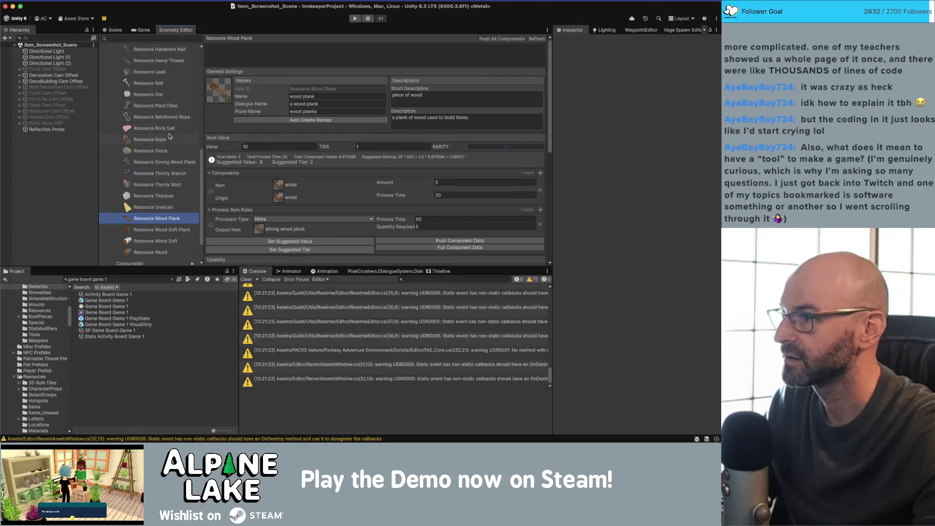
- Set Resource Strong Wood Plank to its suggested value 98 and tier 3, then show the Scene
click(167, 164)
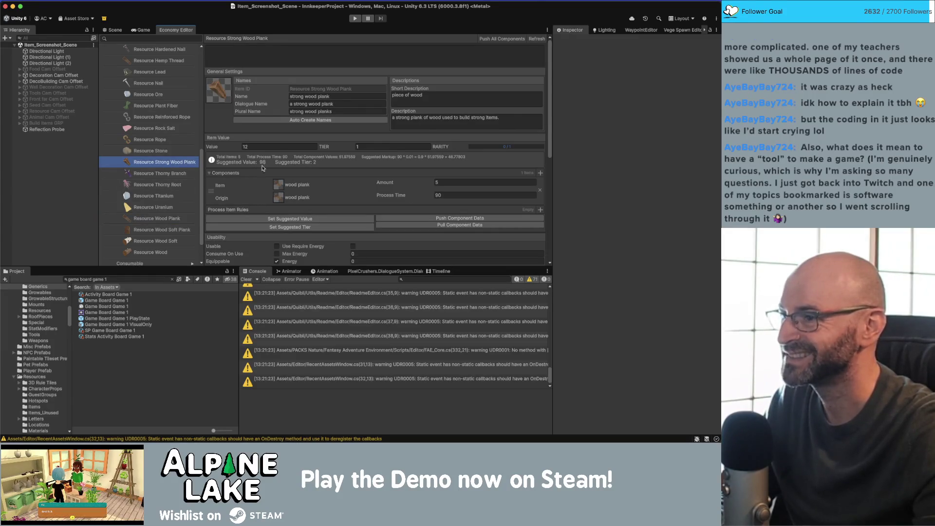
click(287, 220)
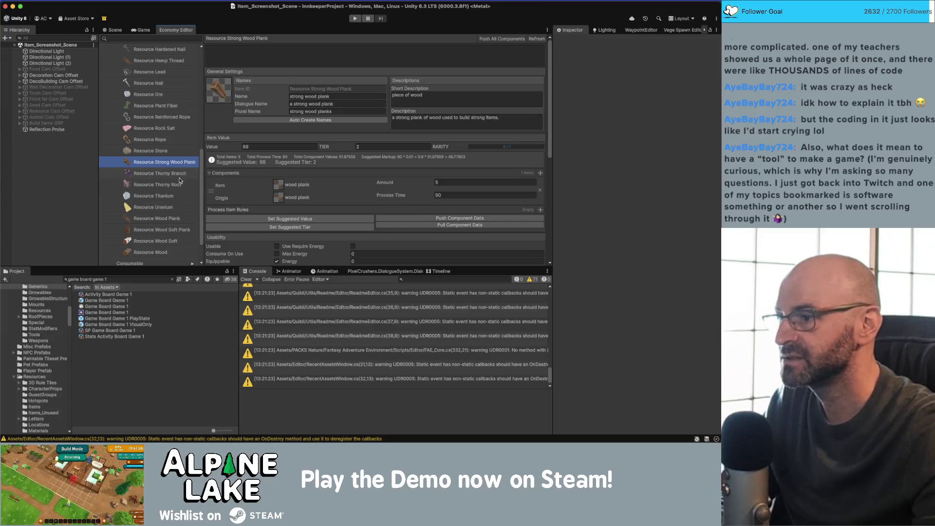
click(176, 218)
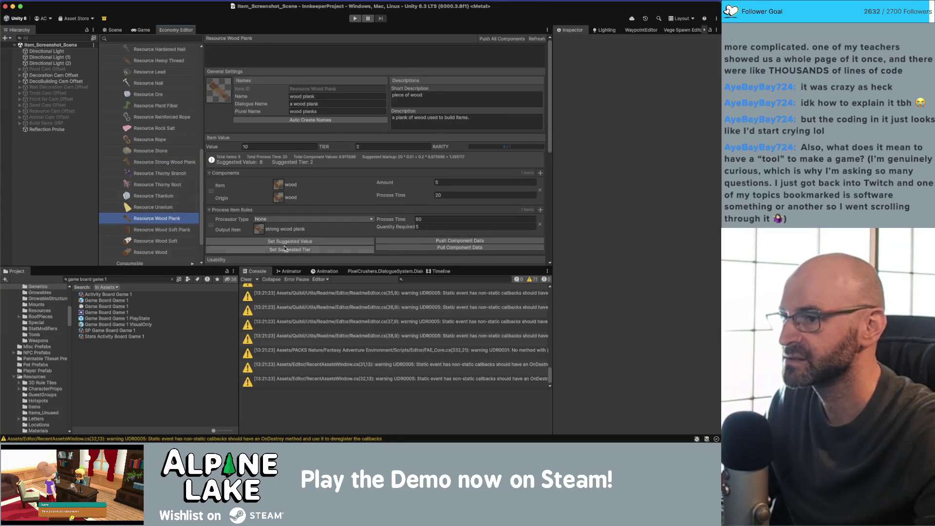
click(166, 161)
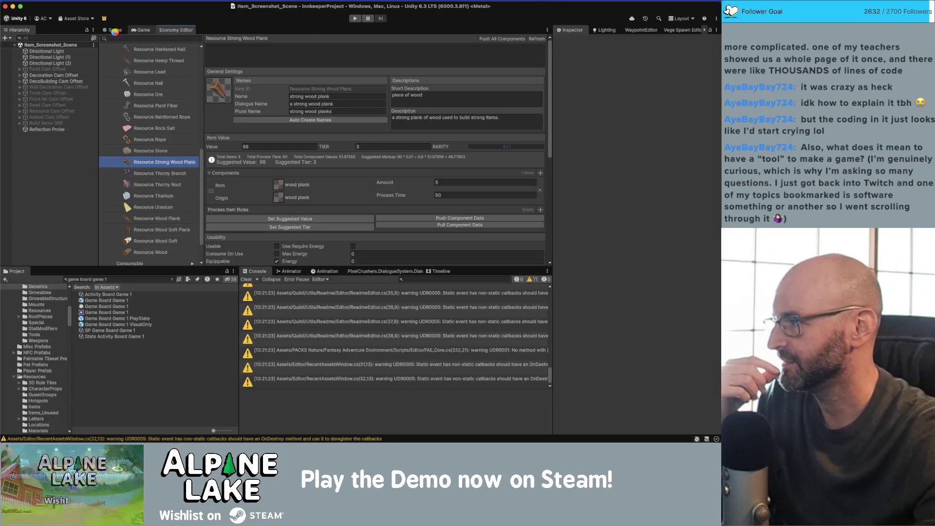
click(116, 31)
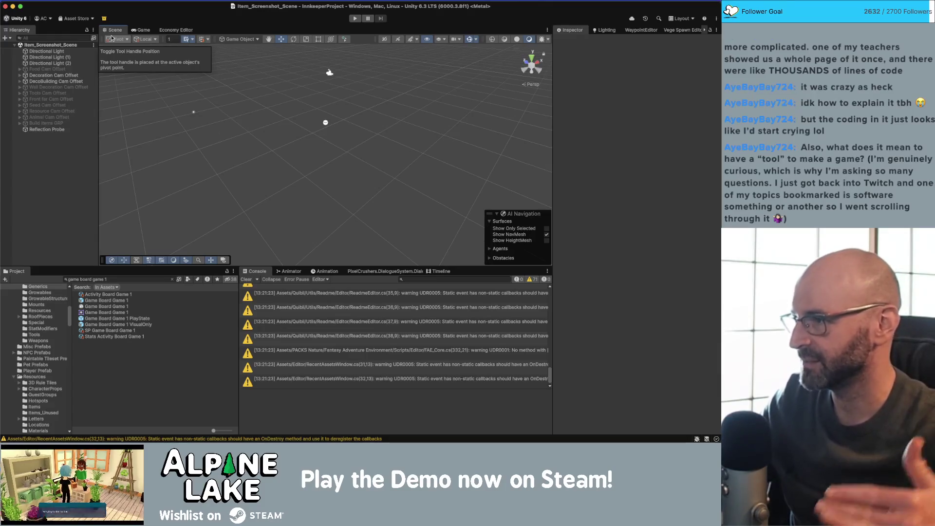
- Show the Economy Editor scrolled to the top, with Resource and Generic collapsed
click(171, 30)
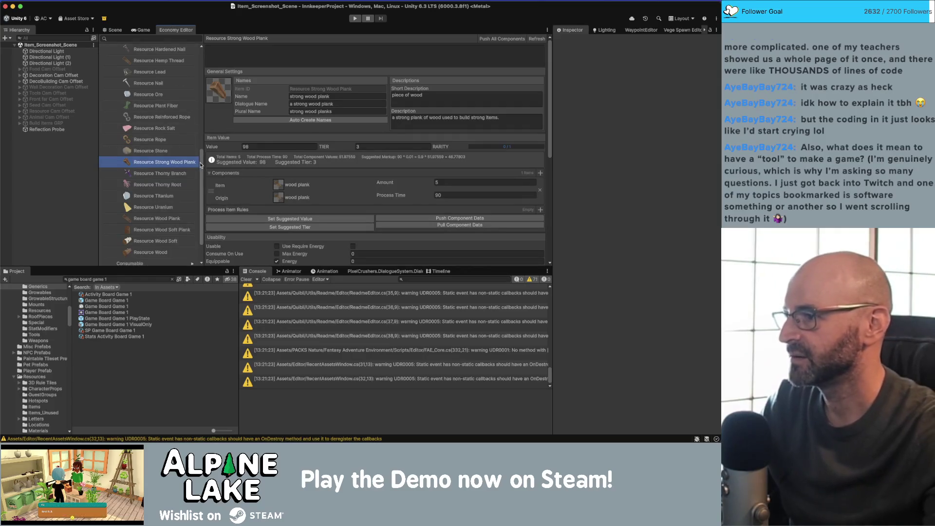
scroll(197, 146, up, 10)
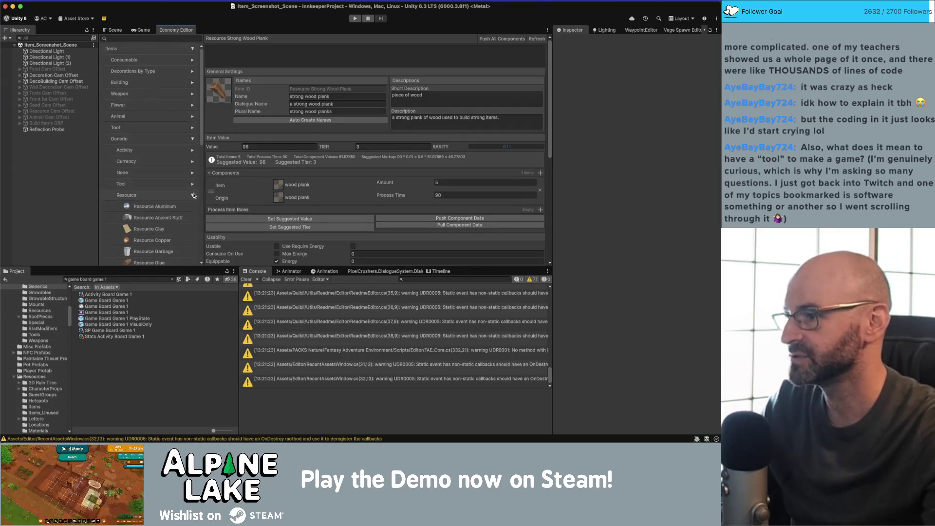
click(194, 196)
click(197, 139)
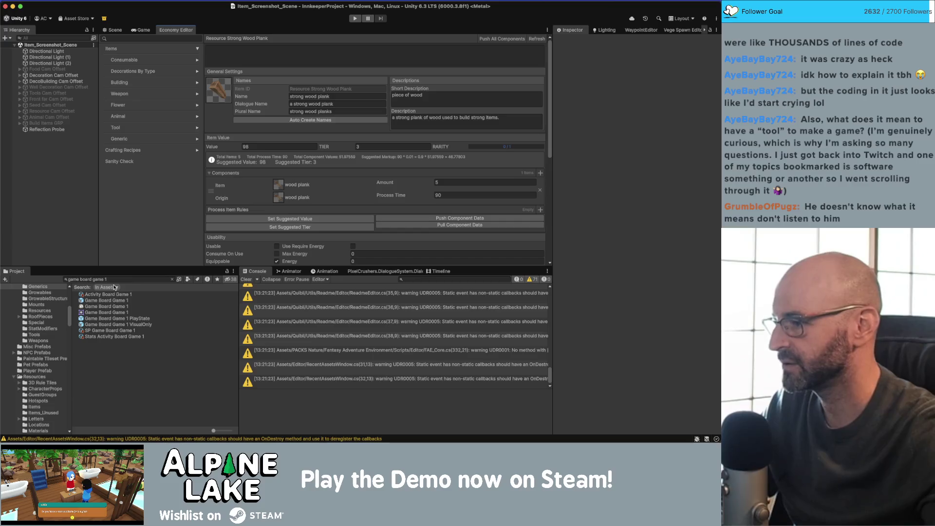
- Search the Project panel for avocado and select Consumable Ingredient Avocado in its Items folder
scroll(51, 306, up, 5)
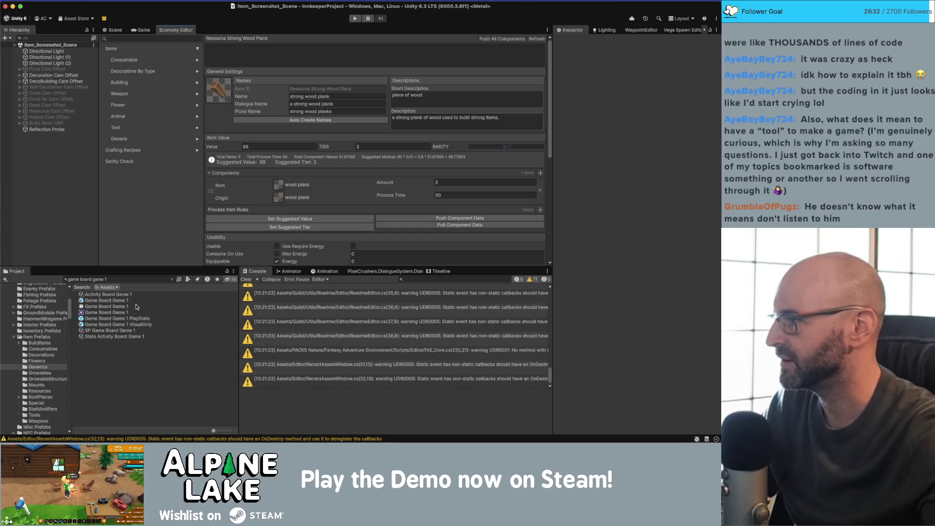
click(128, 279)
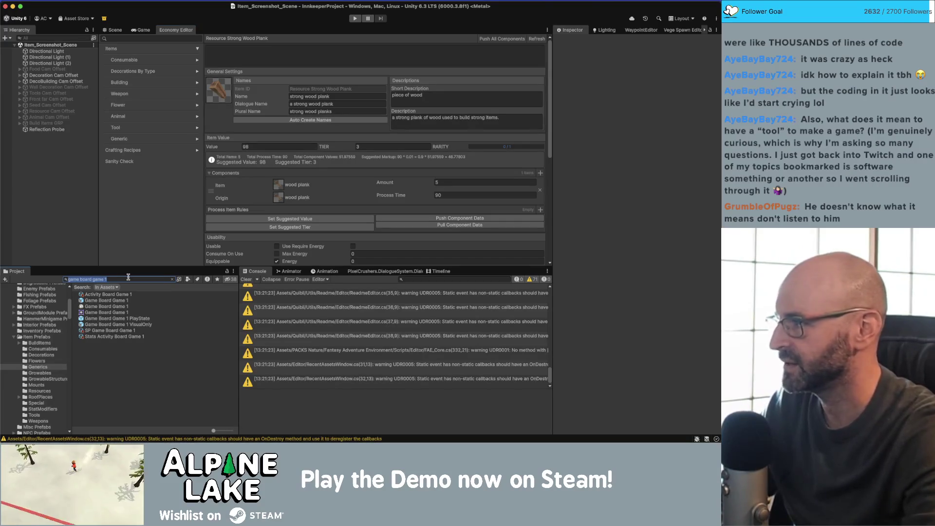
text(e)
text(cado)
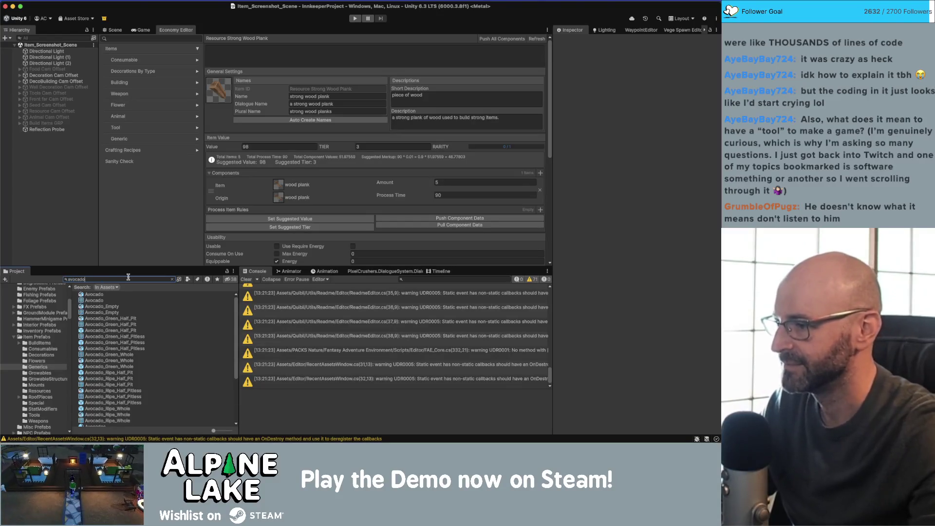
scroll(115, 298, down, 2)
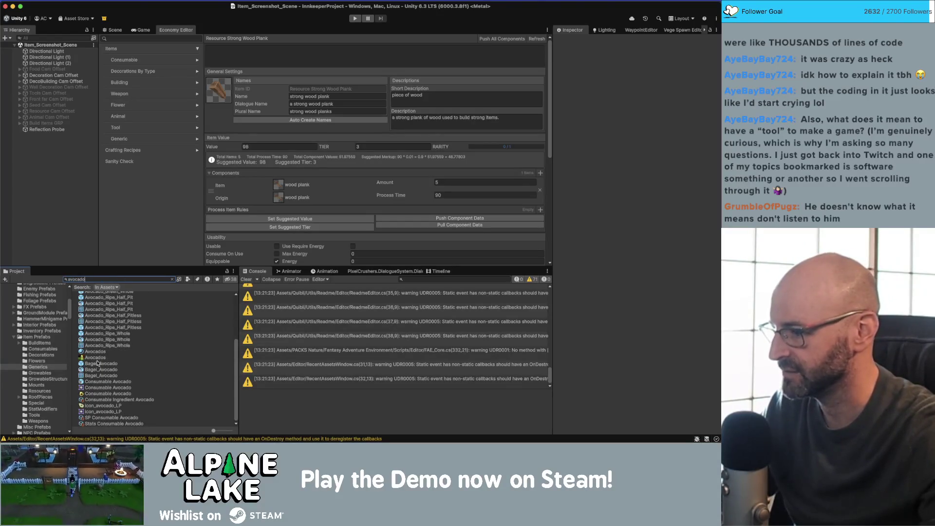
click(95, 398)
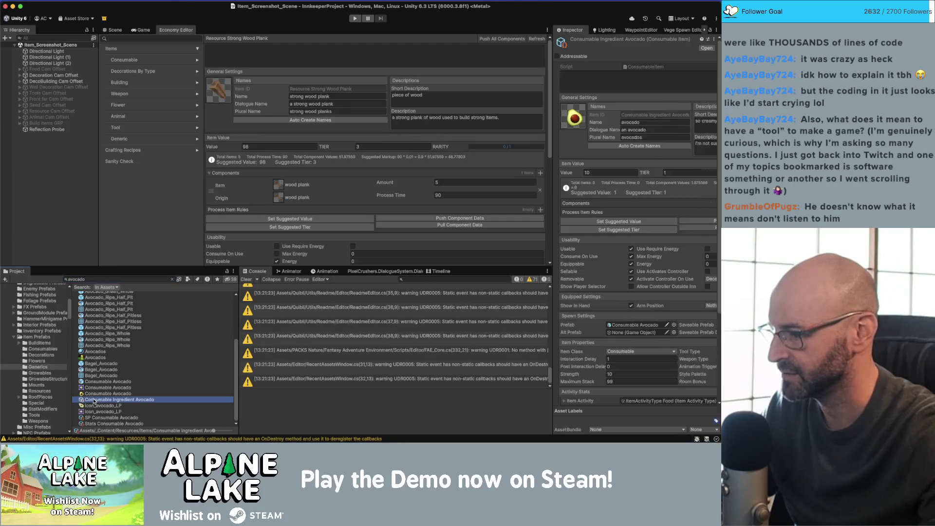
click(172, 279)
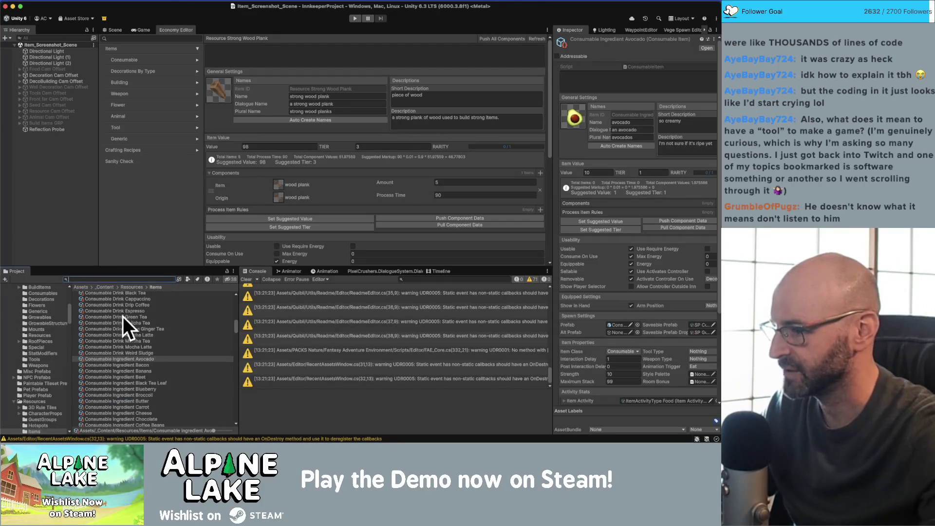
- Inspect the Consumable Drink Matcha Latte and Matcha Tea items
scroll(129, 341, down, 10)
scroll(130, 354, up, 10)
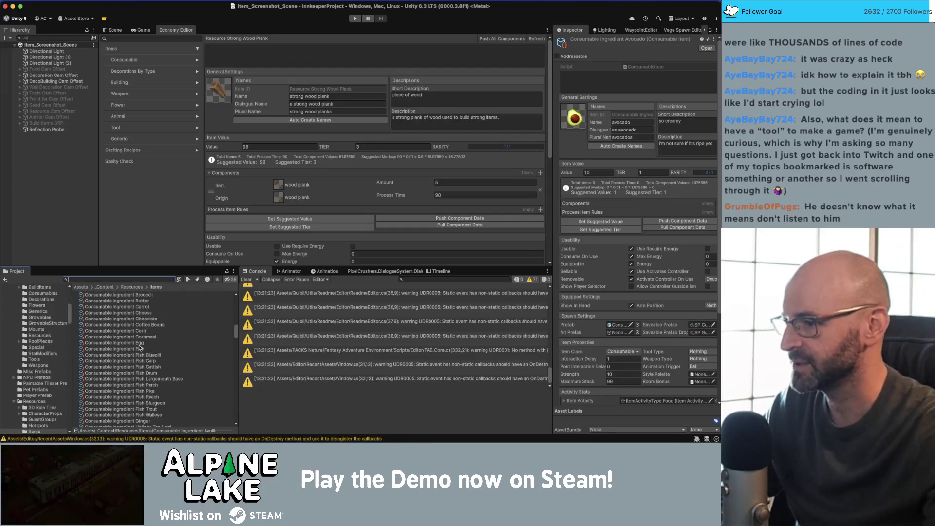
scroll(115, 340, down, 3)
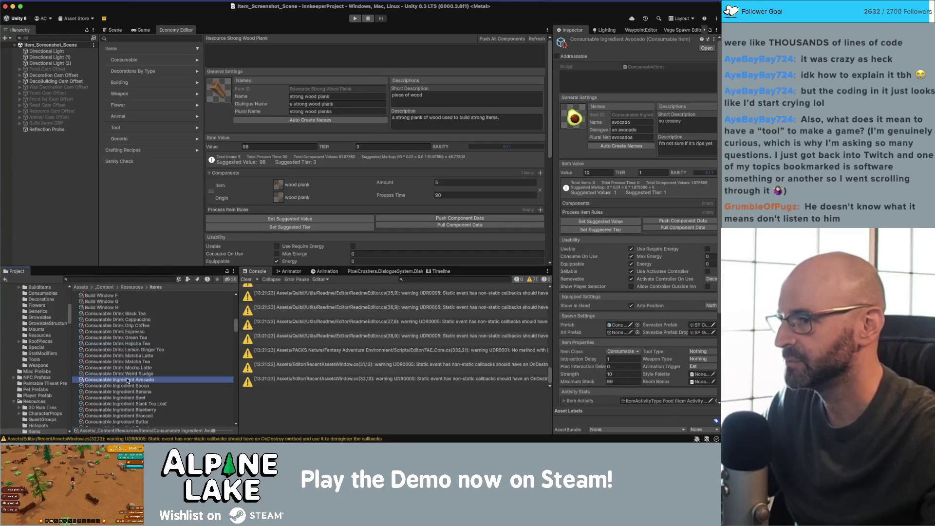
click(123, 355)
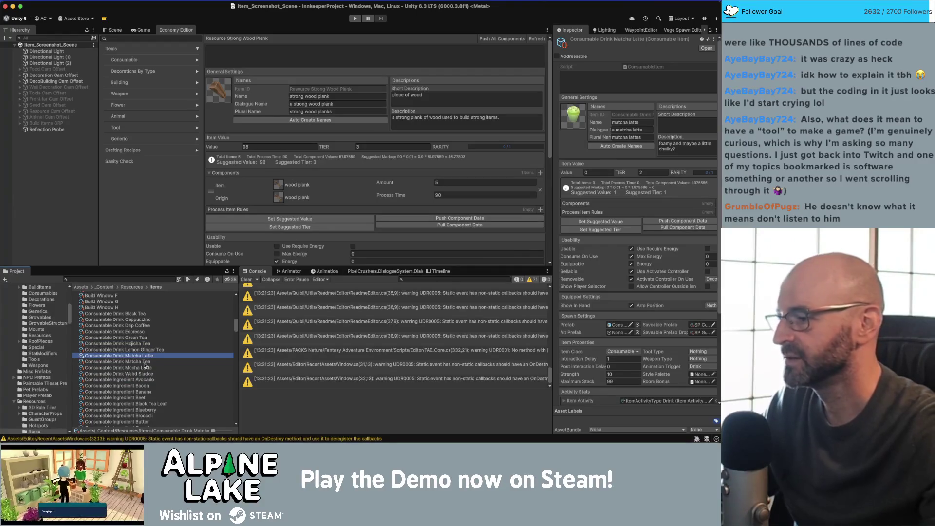
click(146, 363)
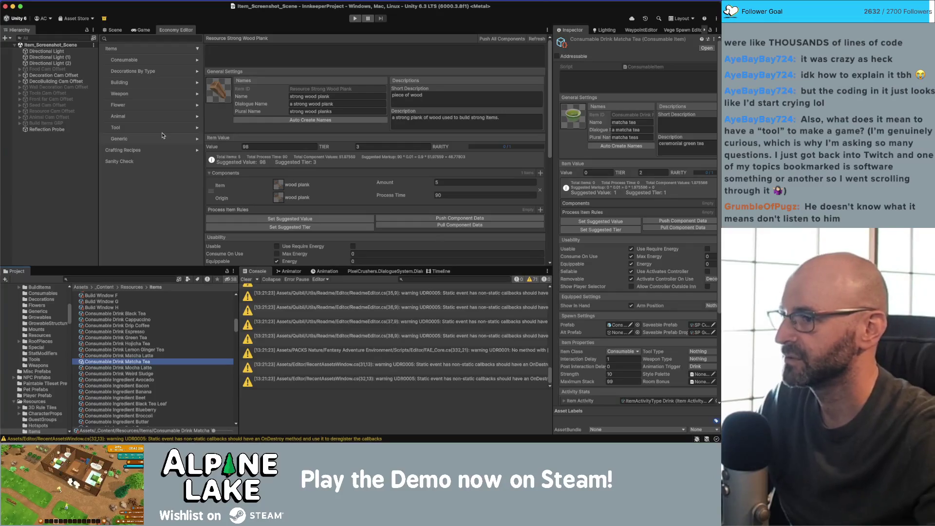
click(245, 147)
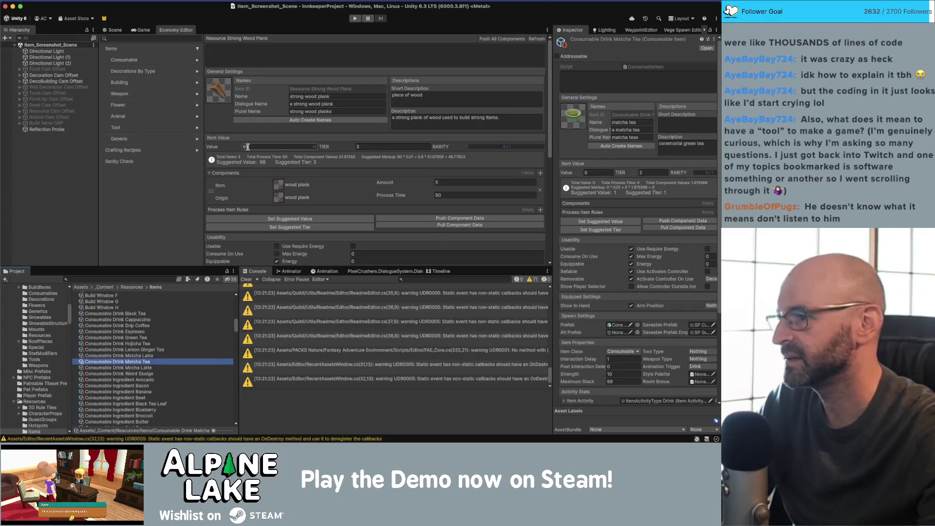
key(Return)
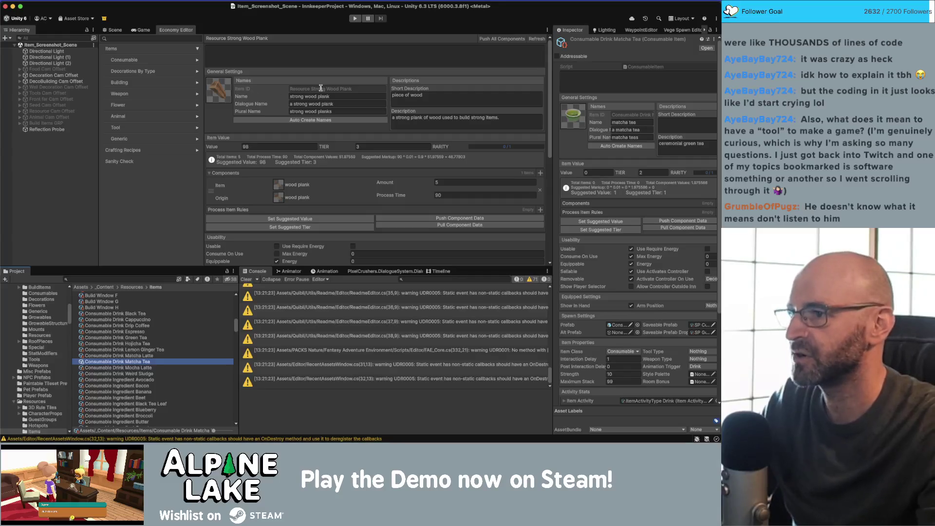
click(245, 147)
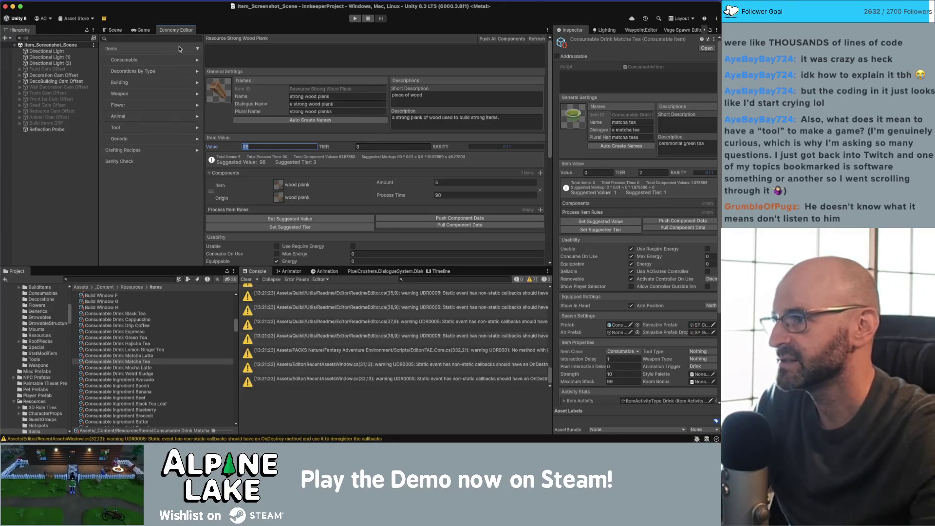
click(199, 49)
- Expand Crafting Recipes > BrewingRecipe and view the Consumable Drink Black Tea recipe
click(177, 60)
click(195, 60)
click(138, 104)
click(167, 95)
click(197, 83)
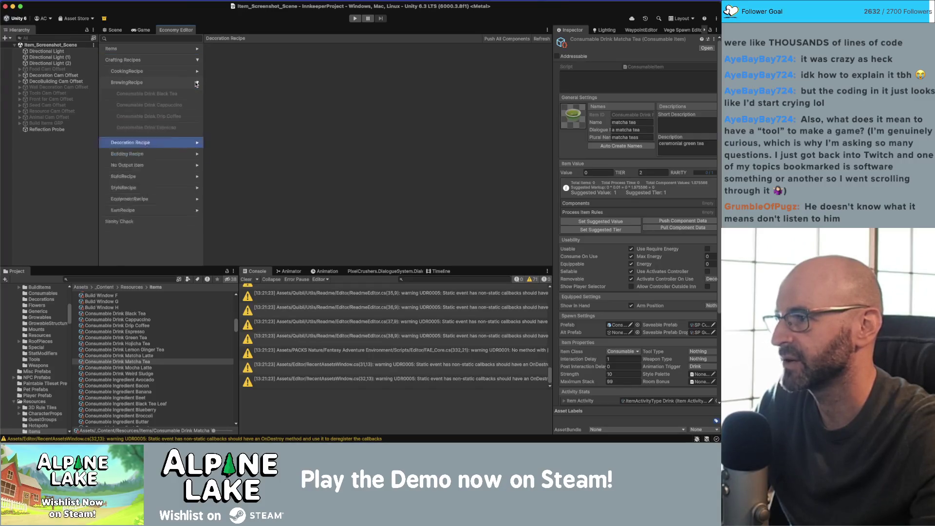
click(168, 98)
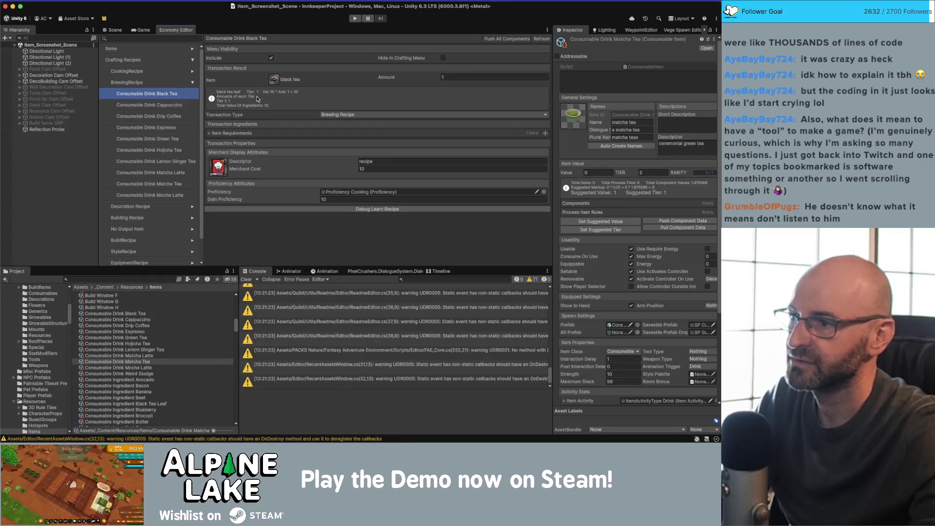
- Review the cappuccino, drip coffee and espresso recipes, then collapse BrewingRecipe on the overview
click(173, 105)
click(170, 117)
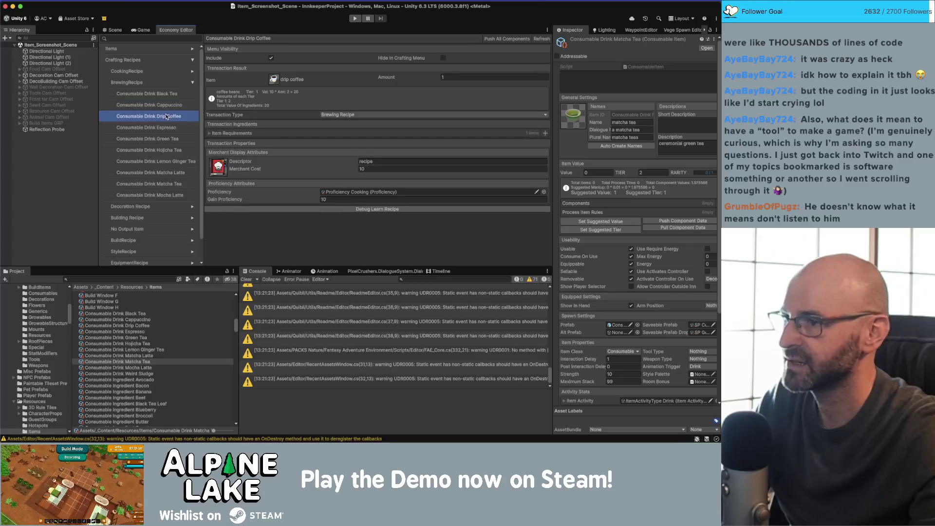
click(164, 127)
click(162, 103)
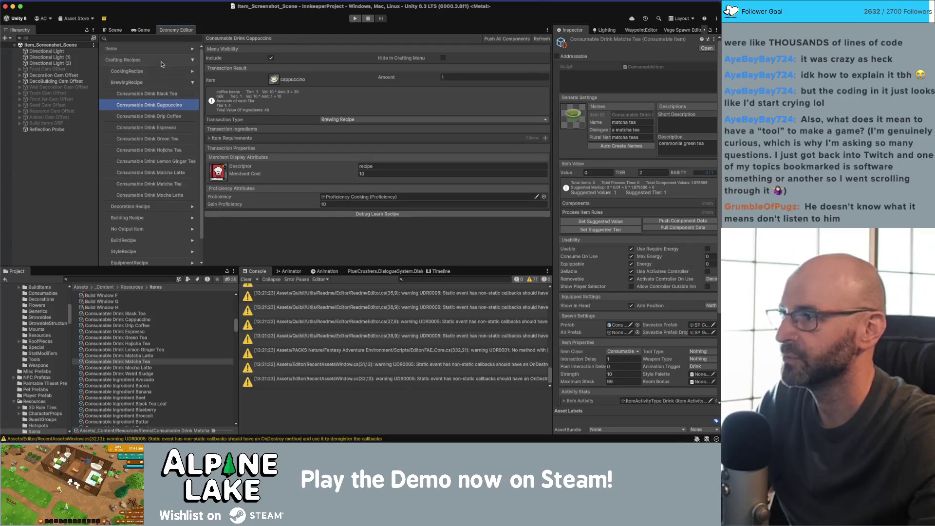
click(165, 61)
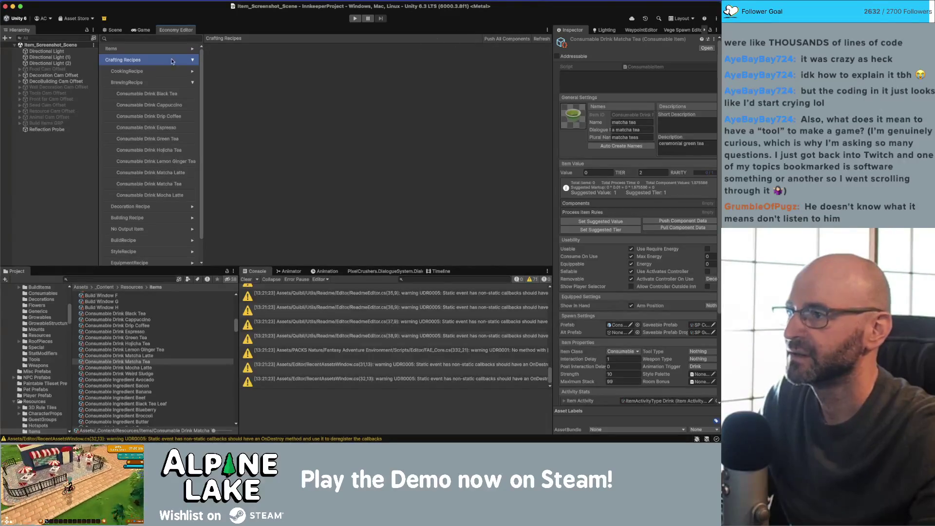
click(191, 83)
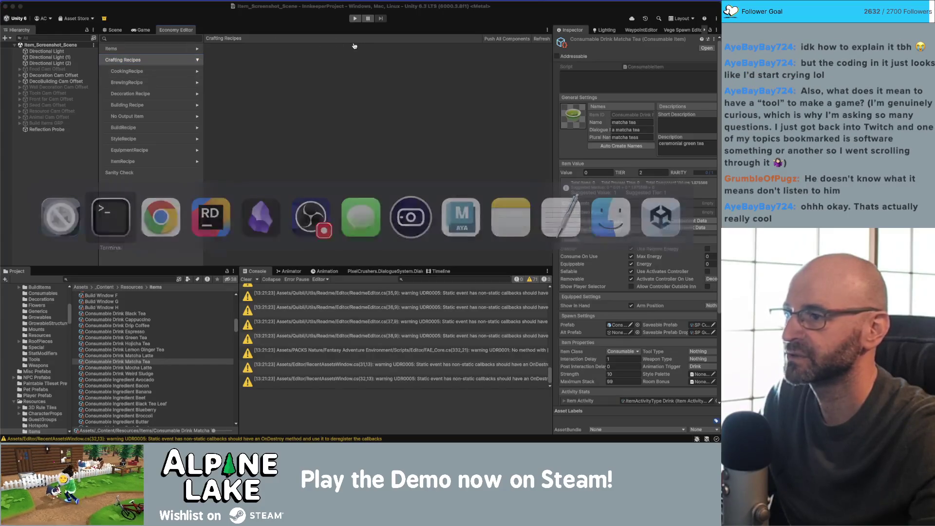
- Switch to Rider and jump to the PushAllComponents declaration in EconomyEditor.cs
click(161, 215)
key(super+Tab)
key(super+Tab)
key(super+Tab)
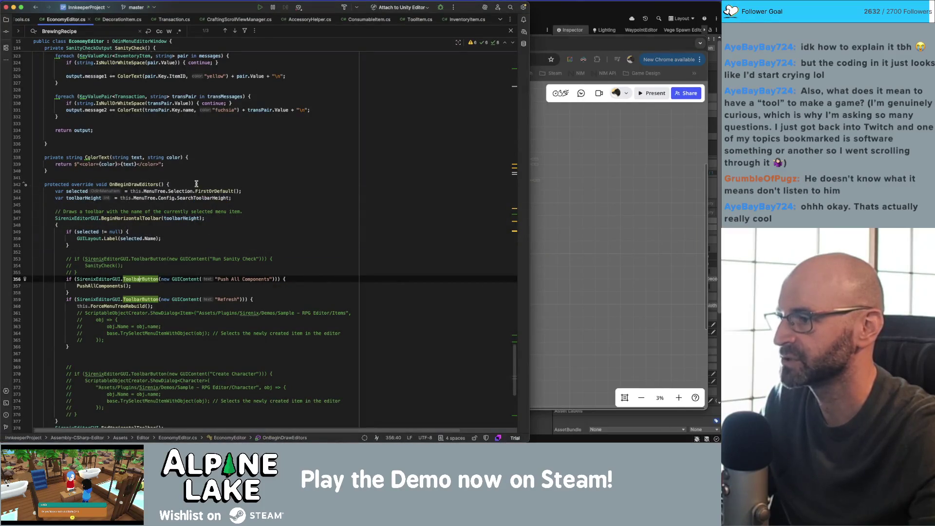
click(102, 286)
key(super+b)
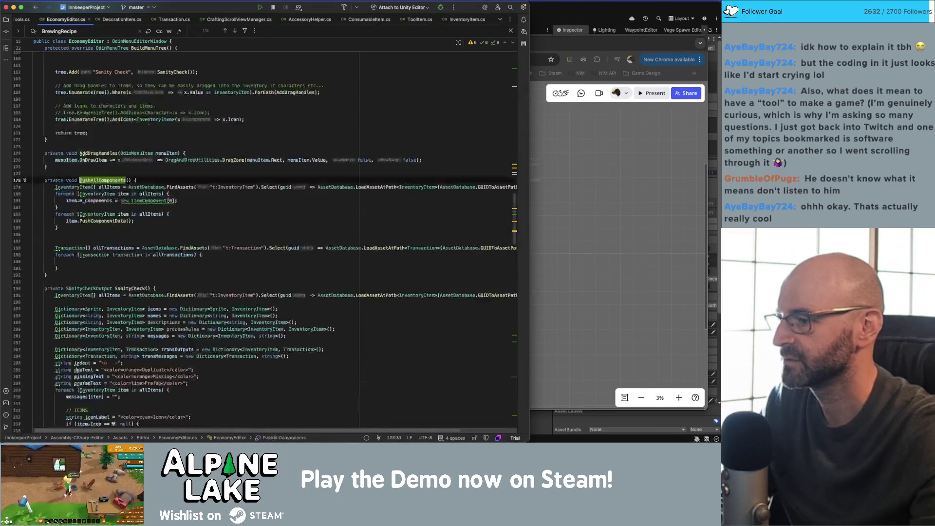
- Place the cursor in the empty transactions loop body and indent it
click(133, 208)
click(176, 221)
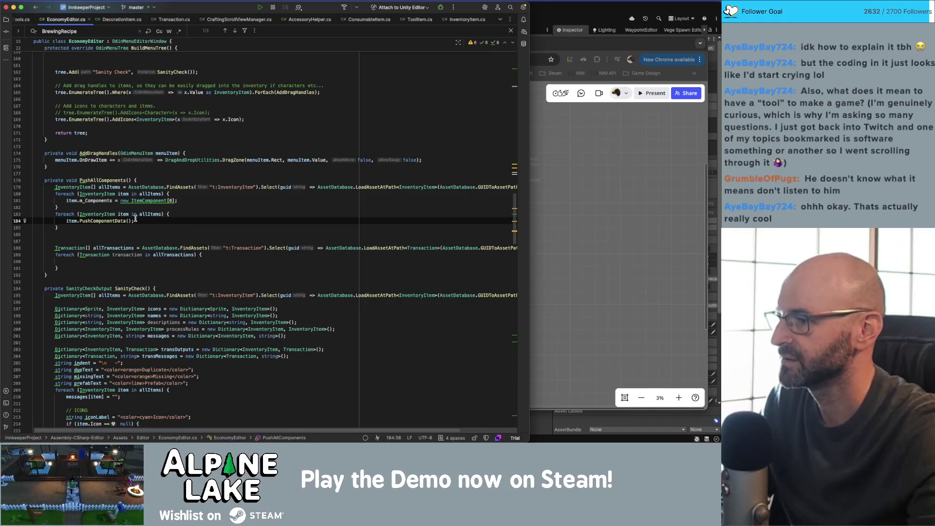
click(111, 268)
click(160, 259)
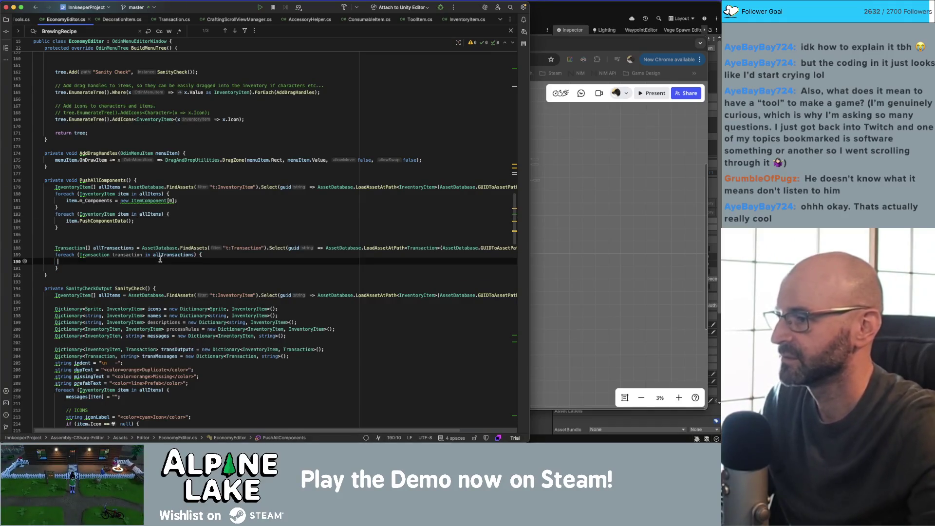
key(Tab)
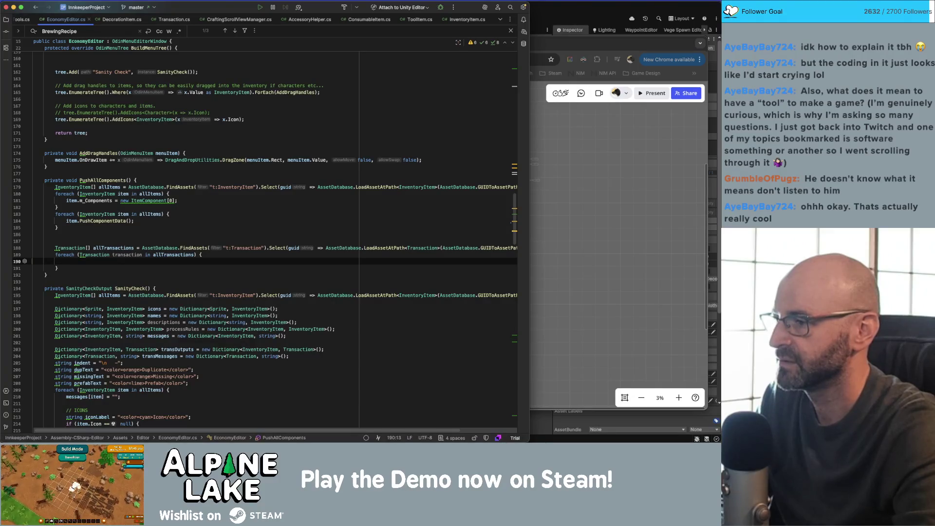
- Highlight allTransactions usages and go to PushComponentData in InventoryItem
click(109, 248)
click(90, 221)
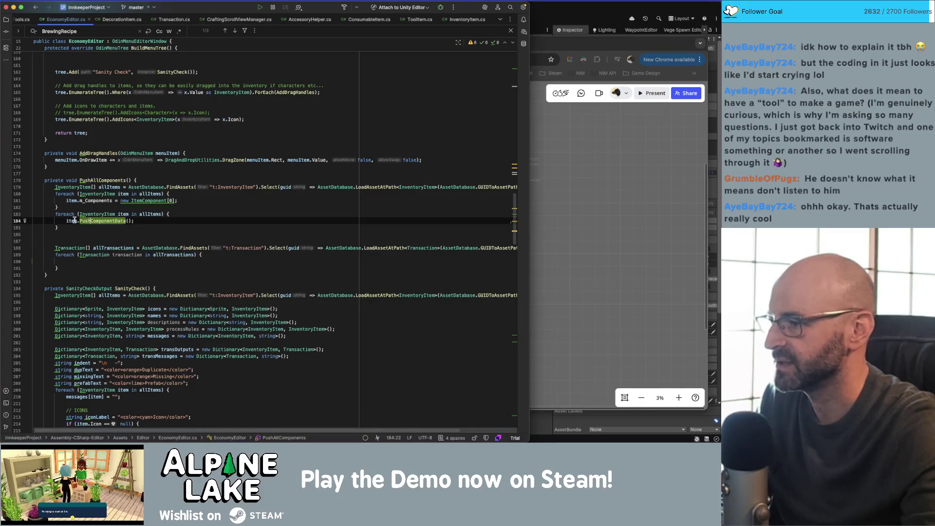
key(super+b)
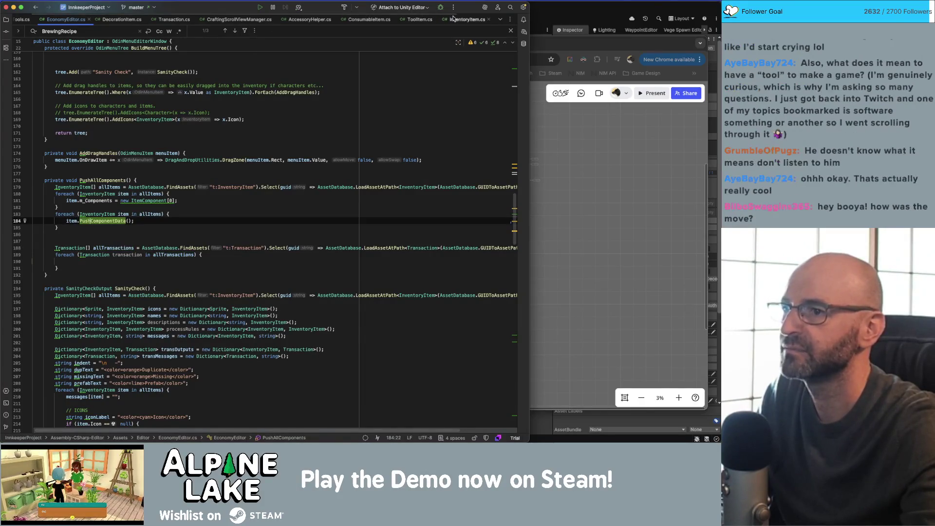
- Add a PullComponentData(Transaction recipe) overload stub below the existing PullComponentData method
scroll(165, 263, down, 5)
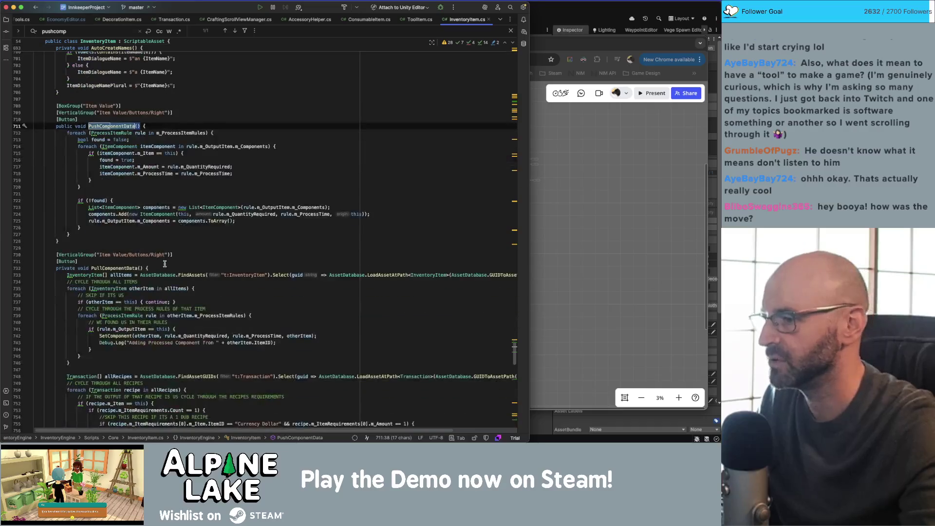
scroll(164, 264, down, 1)
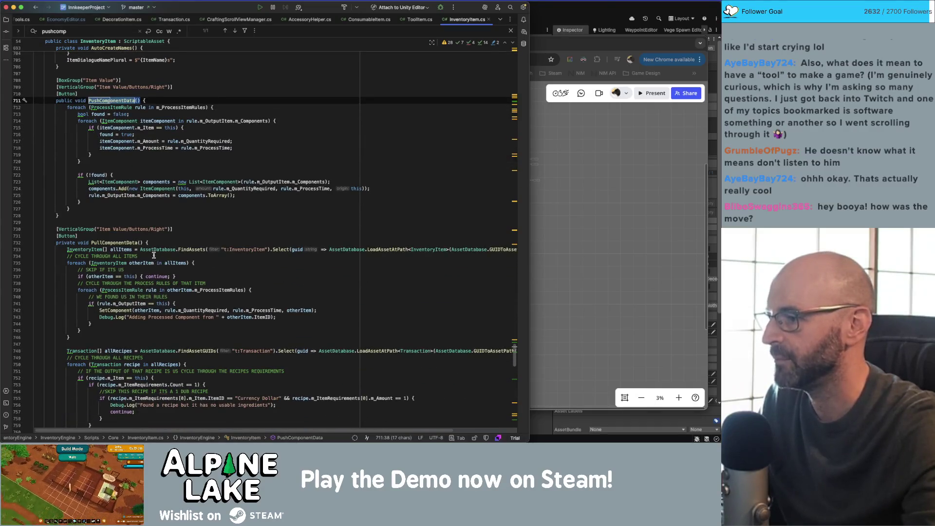
click(126, 336)
scroll(125, 325, down, 7)
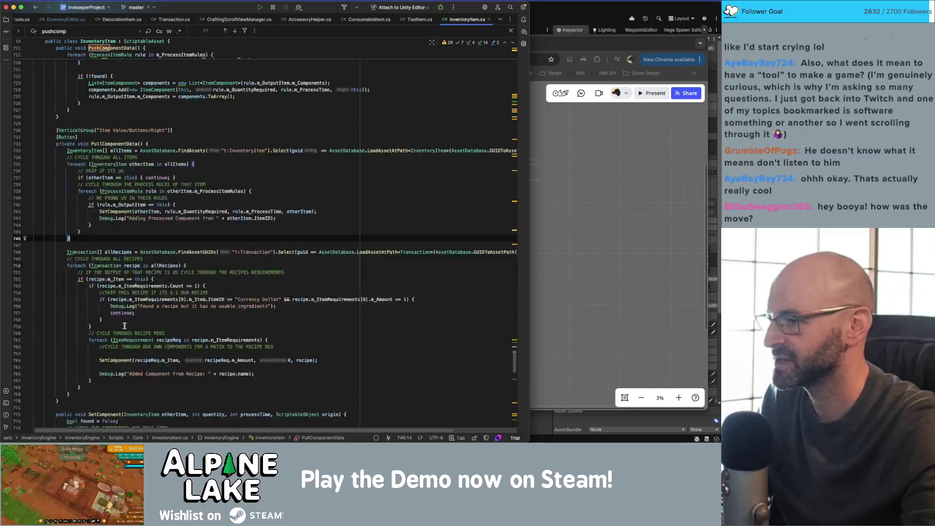
scroll(123, 324, down, 2)
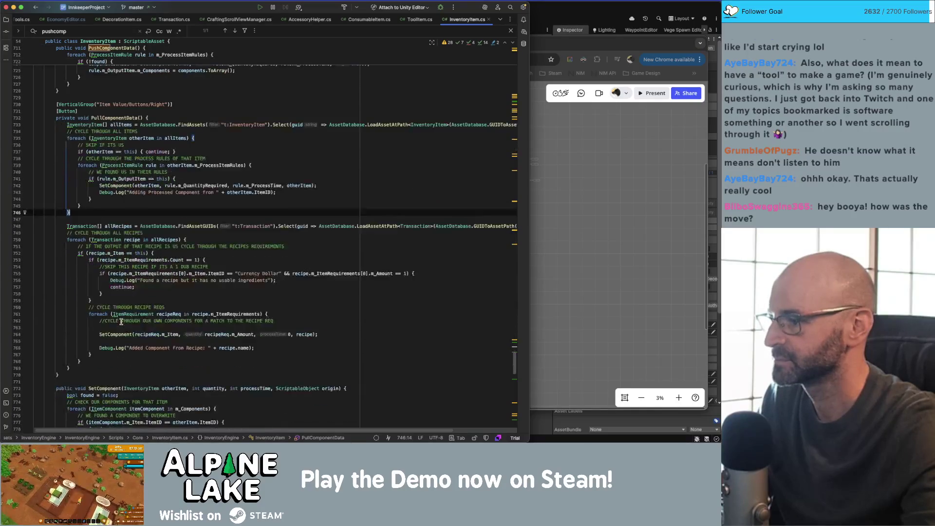
scroll(114, 111, up, 1)
click(98, 377)
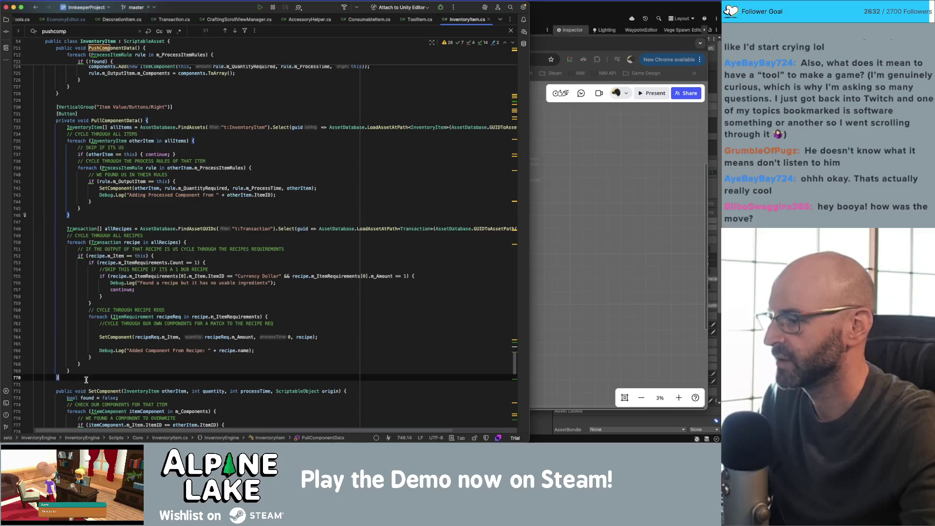
key(Return)
key(Return)
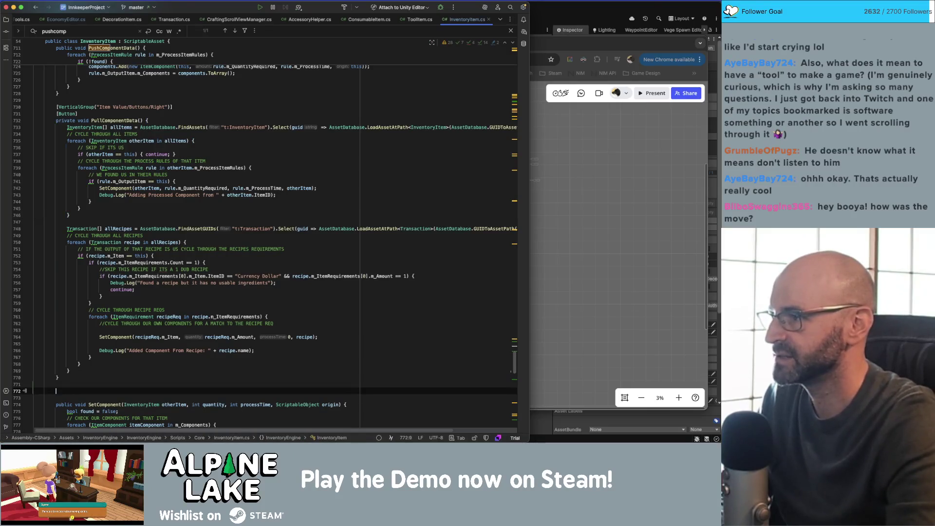
text(public void Pul)
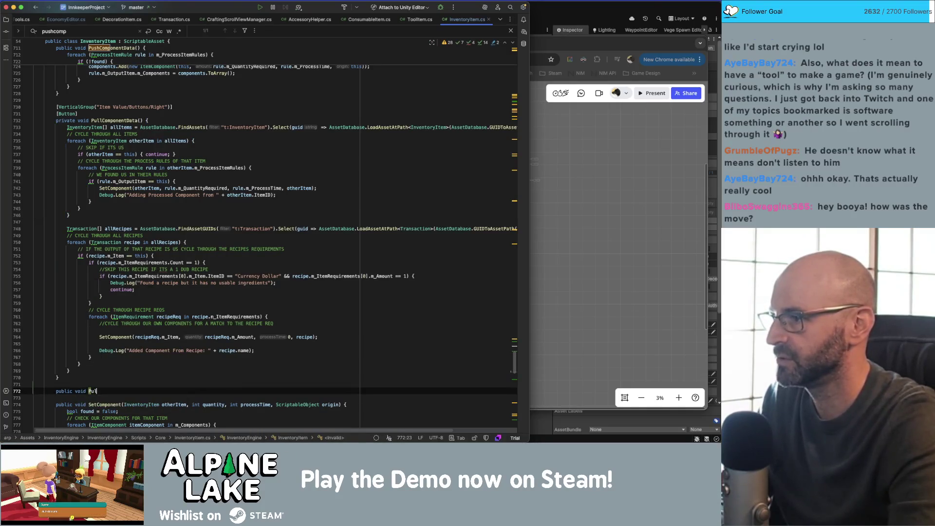
text(lComponentData(T)
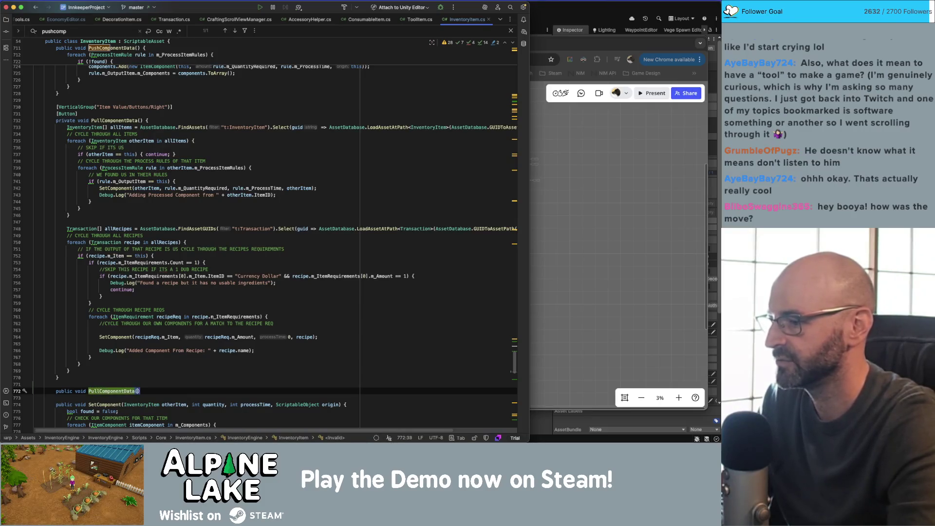
text(ransaction)
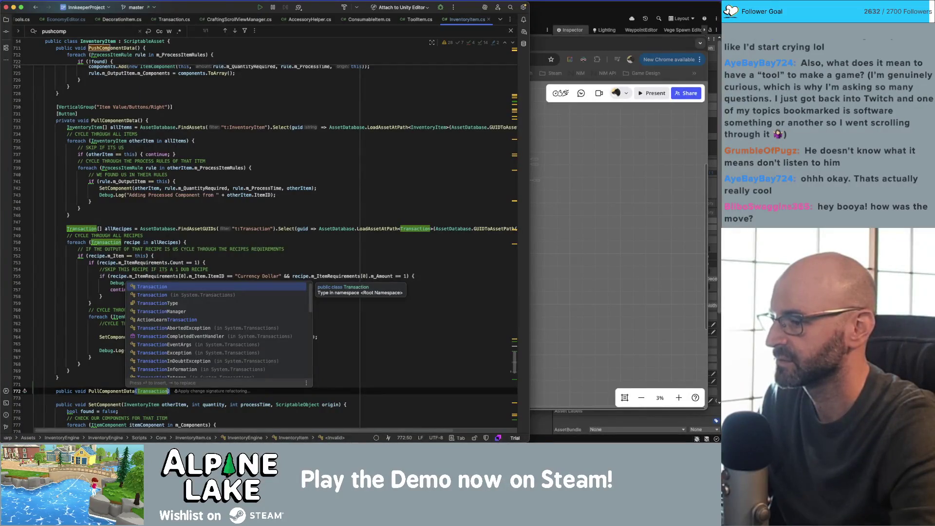
text( transac)
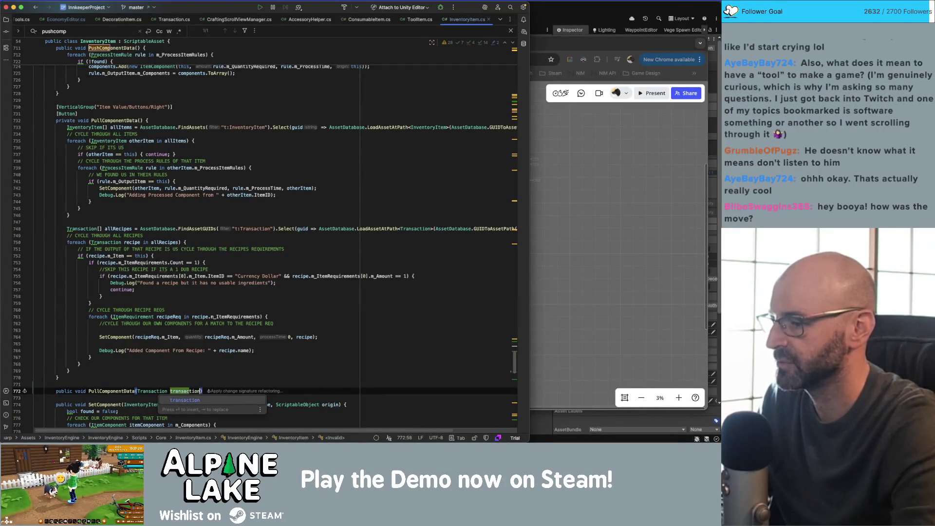
key(alt+BackSpace)
key(alt+BackSpace)
text(InventoryItem)
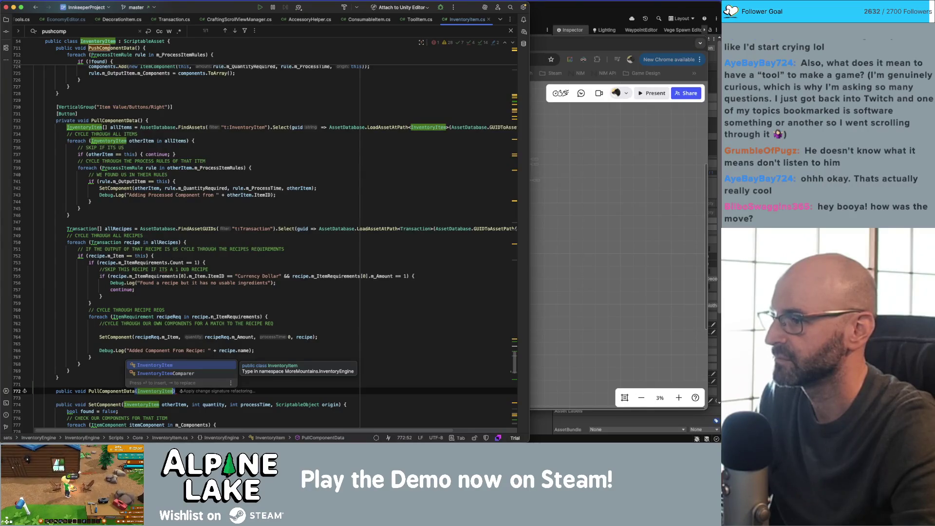
key(super+z)
text(Transaction recipe)
key(Return)
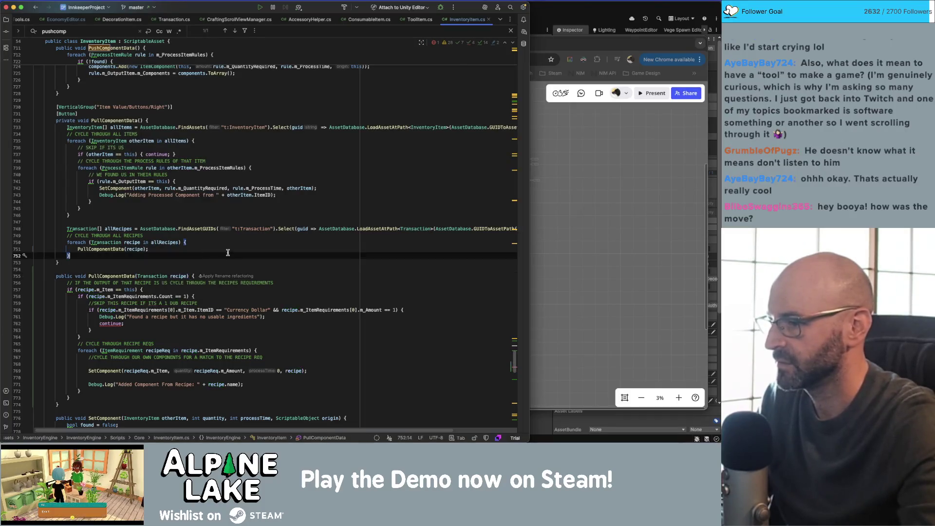
- Replace the continue statement with return; in the recipe overload
click(142, 323)
key(super+shift+Left)
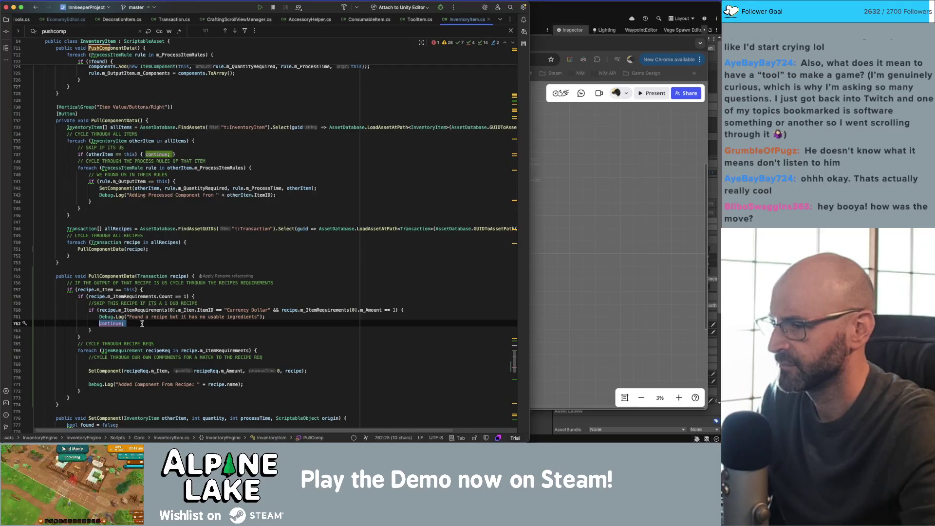
text(return;)
click(156, 329)
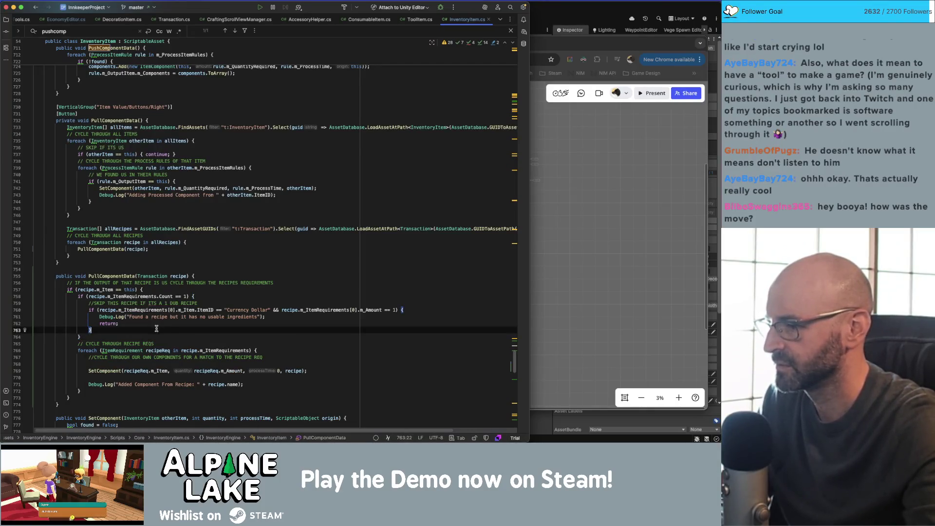
- Review PullComponentData's usages and its original item and recipe loops
click(168, 363)
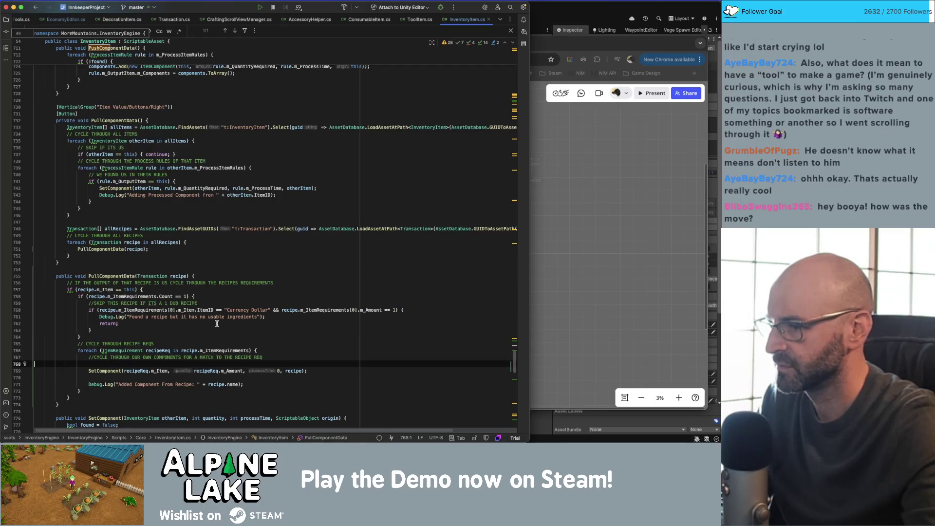
key(Up)
key(Up)
key(Up)
key(End)
double_click(123, 277)
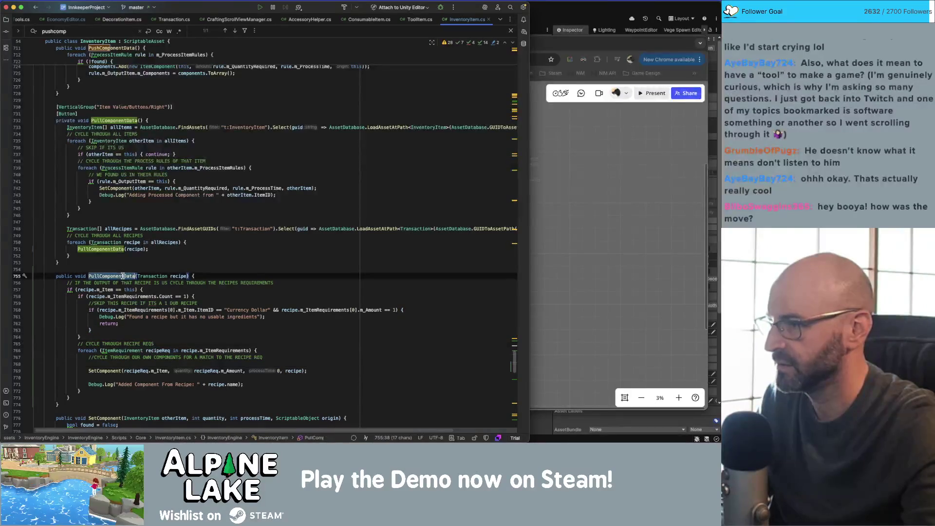
click(132, 121)
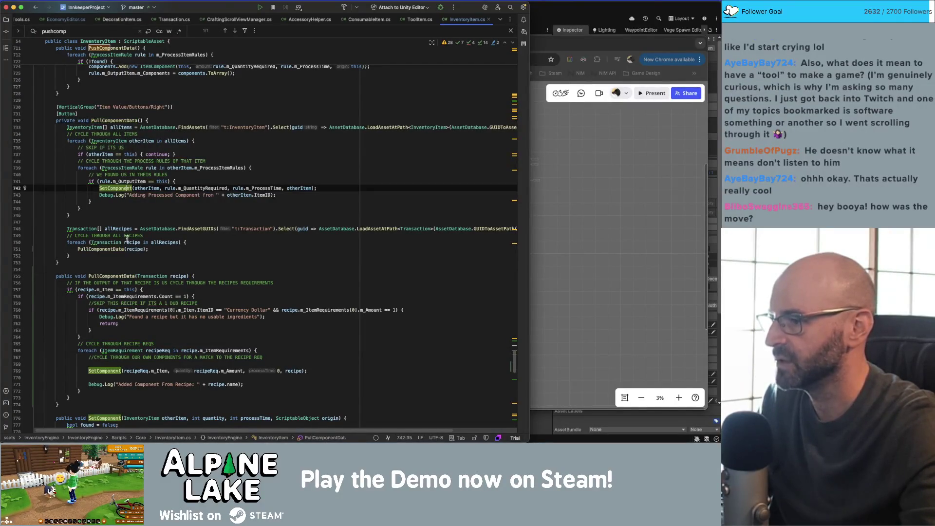
click(88, 405)
click(61, 262)
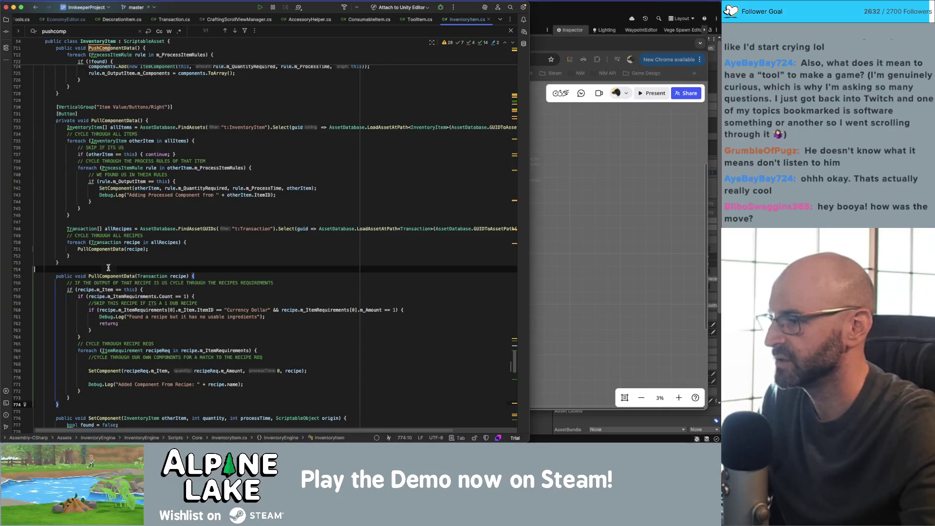
- Add a PullComponentData(InventoryItem item) overload with an empty body below the item loop
key(Return)
key(Return)
text(pub)
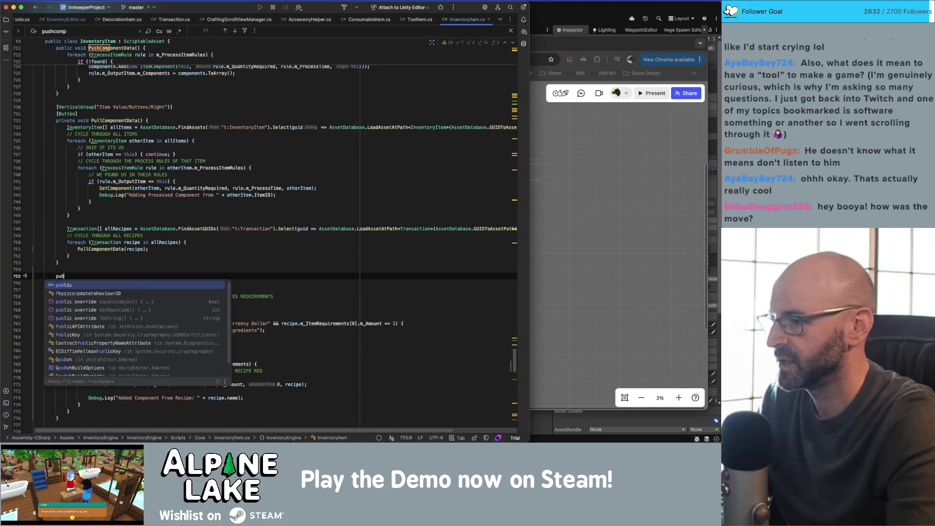
text(lic void PullComopnentData)
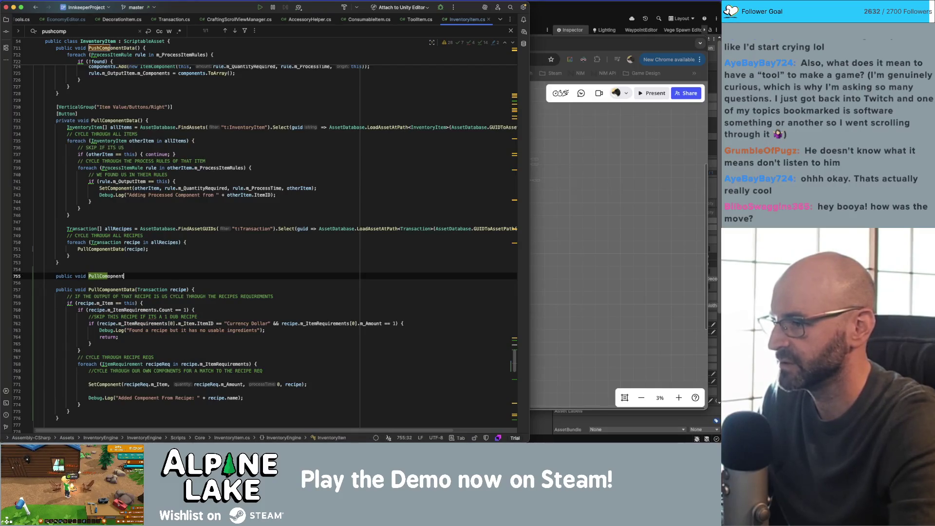
text((InventoryI)
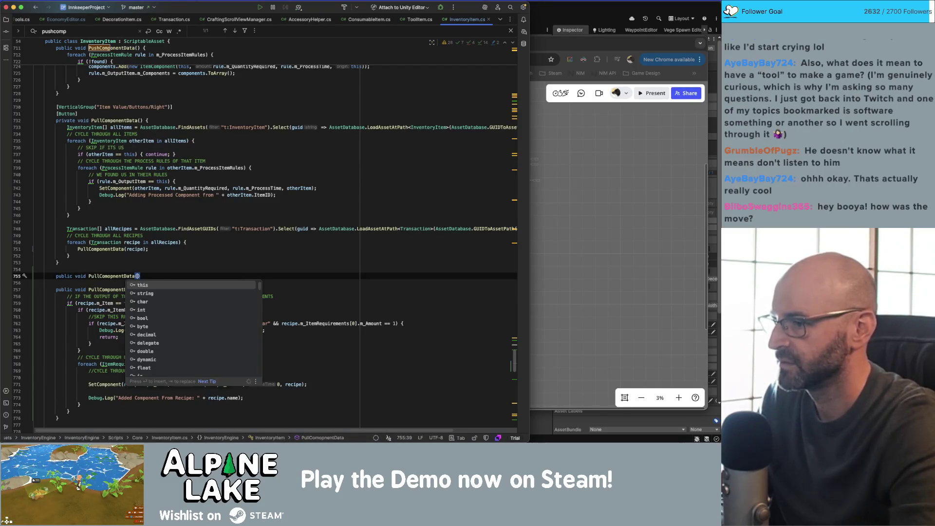
key(Return)
text(item) {)
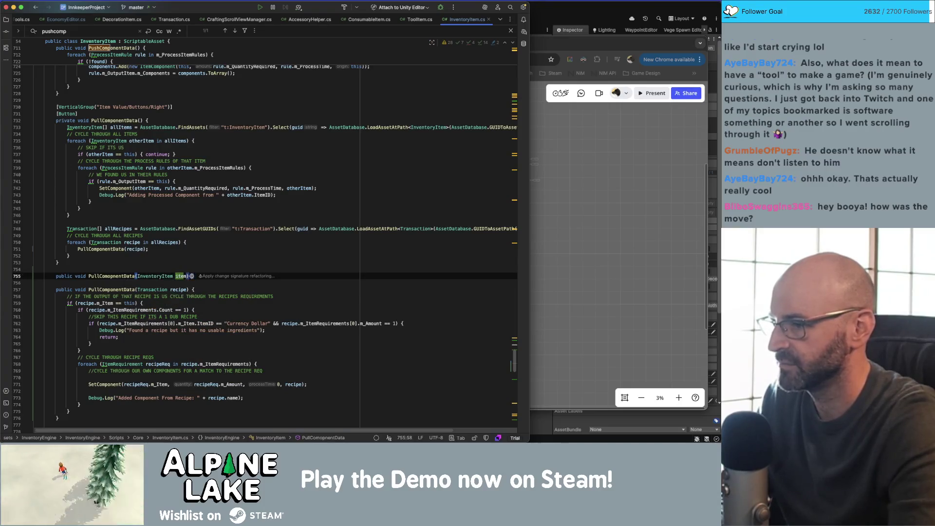
key(Return)
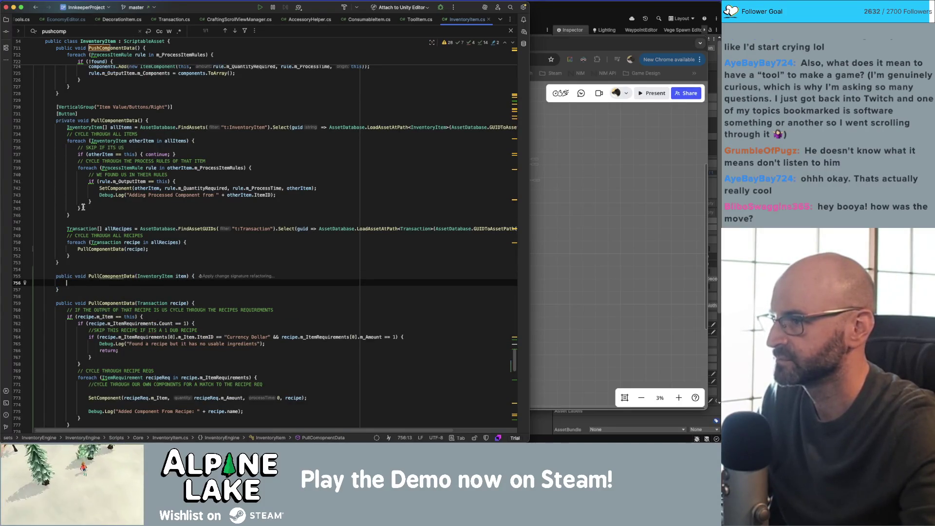
- Move the item loop body into the new overload, keeping the skip-self check in the loop
drag(82, 209, 78, 147)
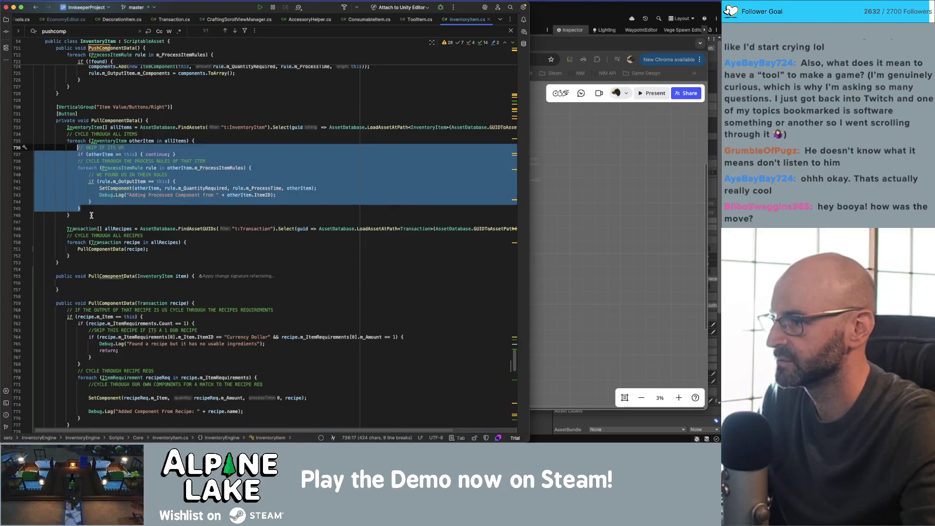
key(BackSpace)
click(87, 222)
key(super+v)
click(118, 228)
key(shift+Home)
key(super+x)
click(120, 147)
key(super+v)
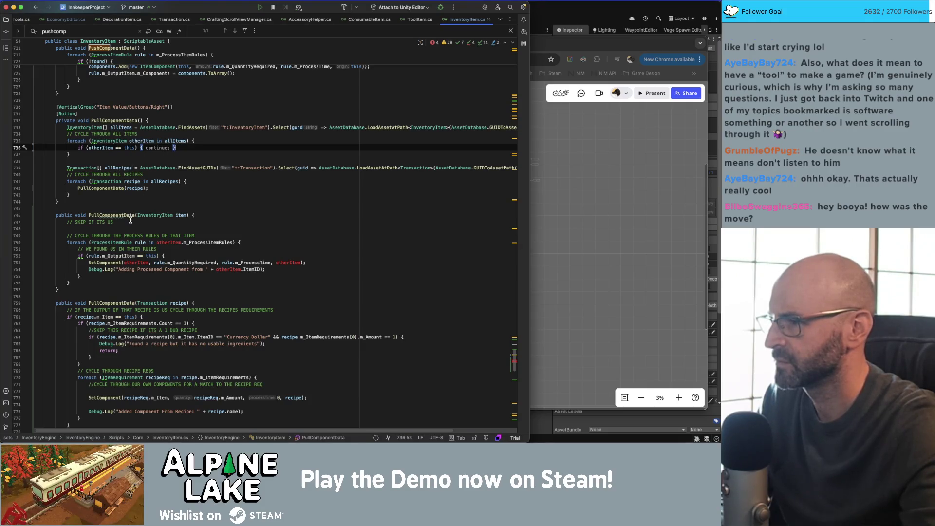
- Call PullComponentData(otherItem) inside the item loop after the skip check
key(Return)
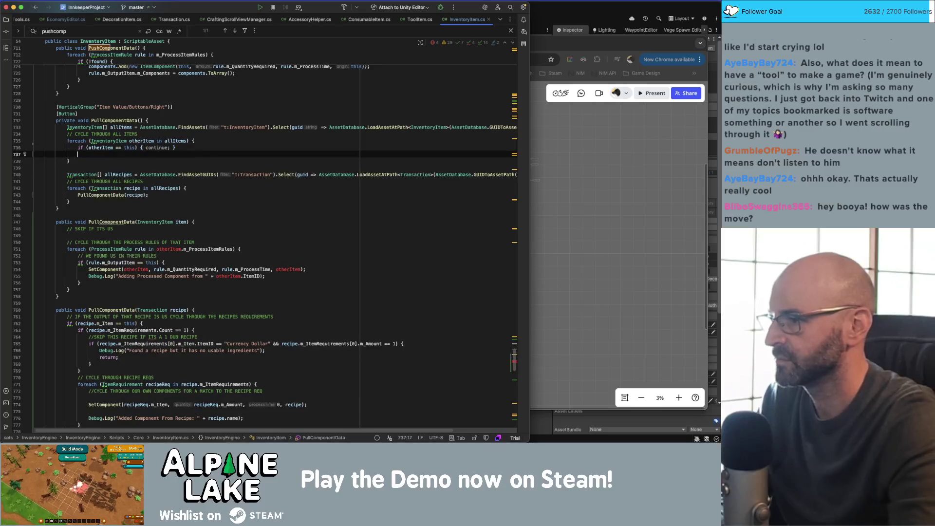
text(PullCompo)
key(Return)
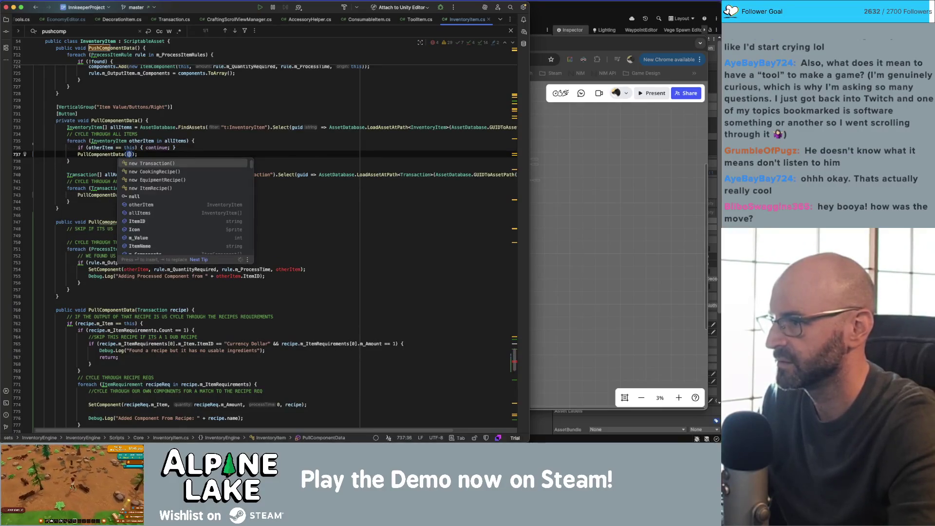
text(otherItem)
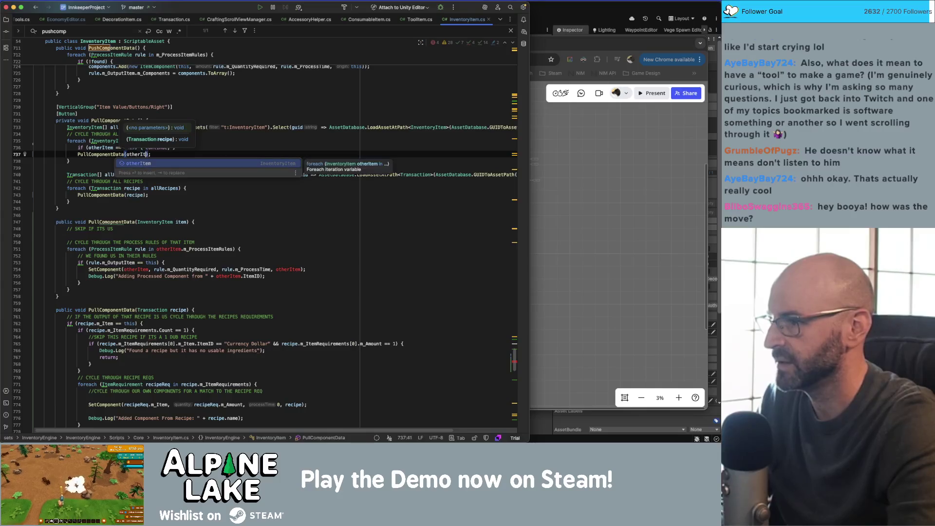
- Rename the overload's item parameter to otherItem and remove the '// SKIP IF ITS US' comment
double_click(182, 222)
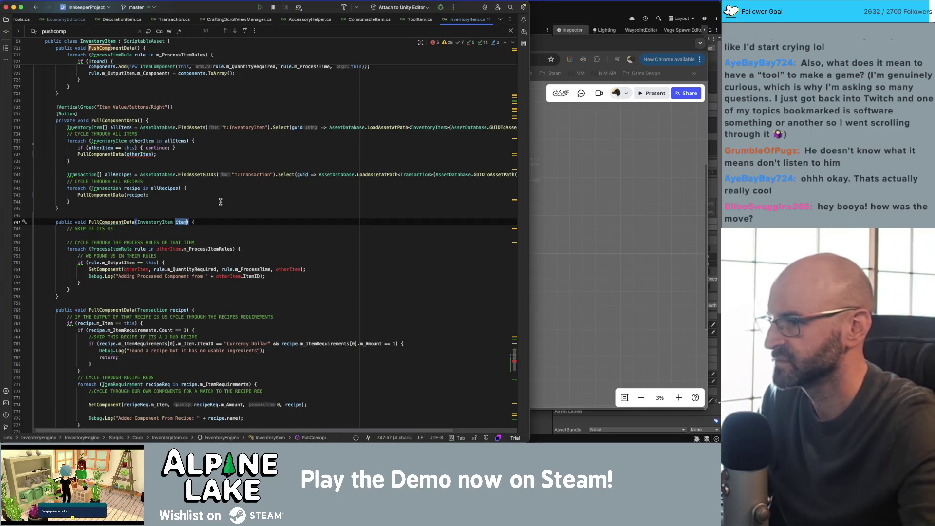
text(other)
key(Return)
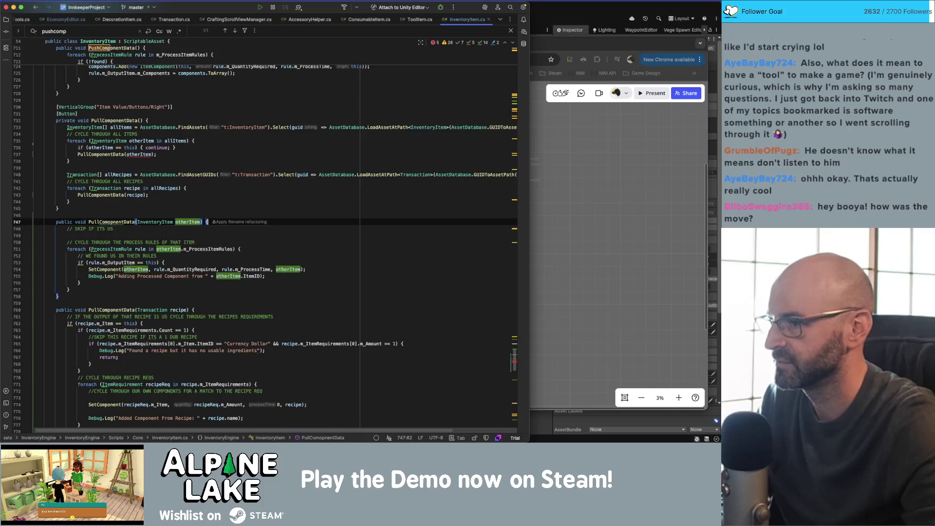
click(180, 233)
key(BackSpace)
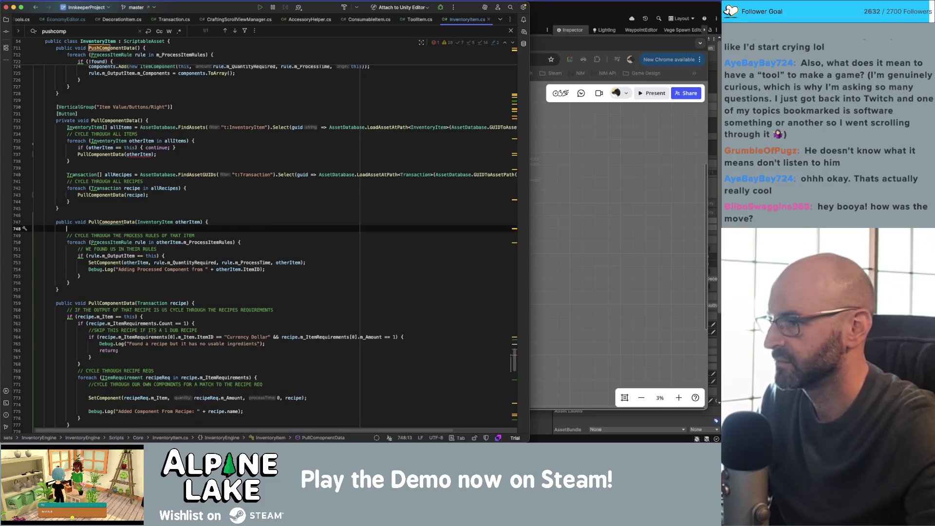
key(super+shift+Left)
key(BackSpace)
key(BackSpace)
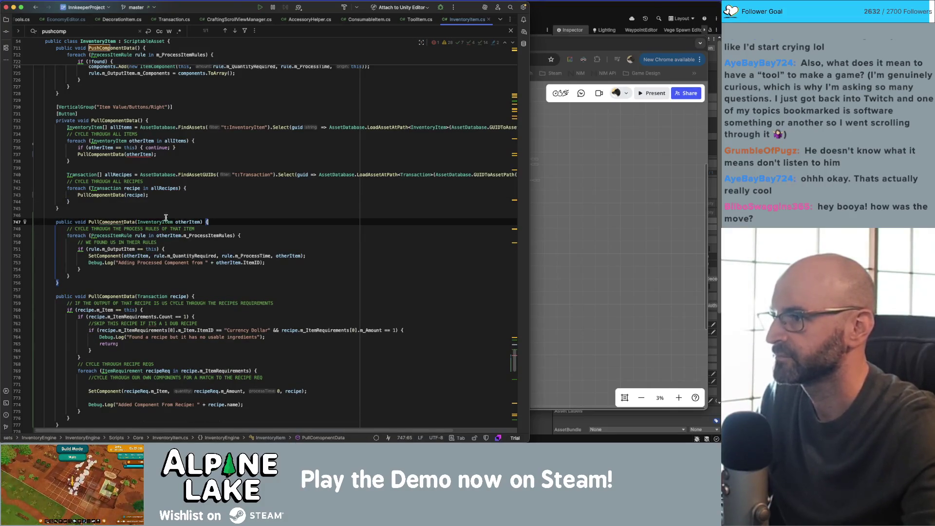
- Check the usages of otherItem on line 737
scroll(167, 219, up, 3)
scroll(167, 237, down, 2)
click(198, 222)
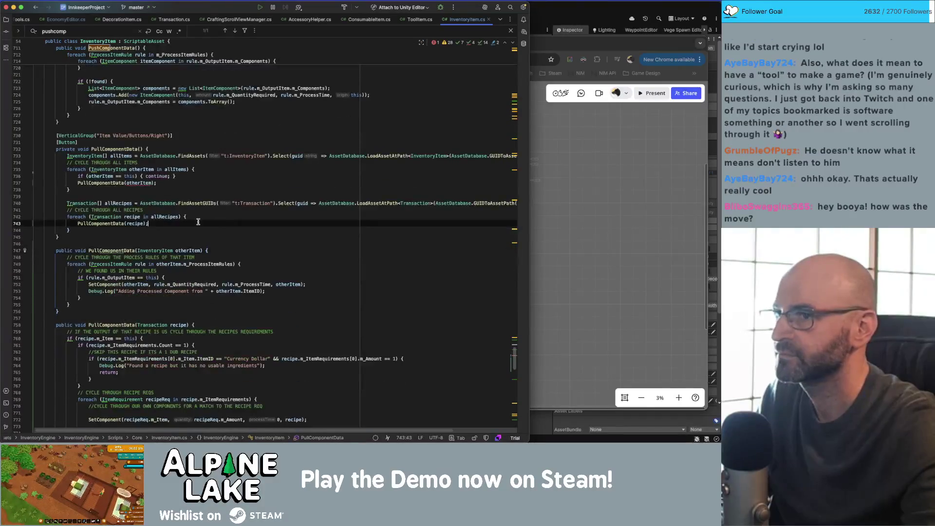
scroll(199, 222, down, 1)
double_click(138, 174)
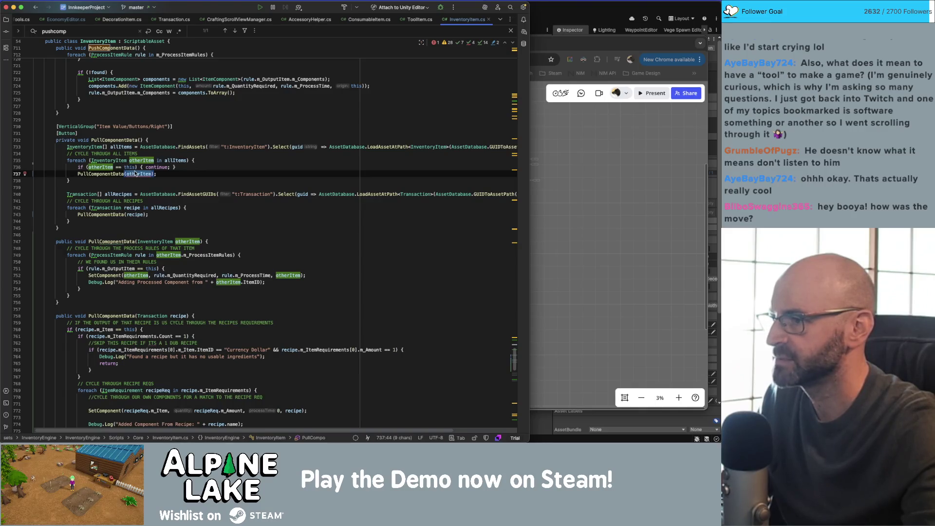
- Check PullComponentData's usages, refresh the solution in Unity, then switch to the Unity Editor
double_click(114, 174)
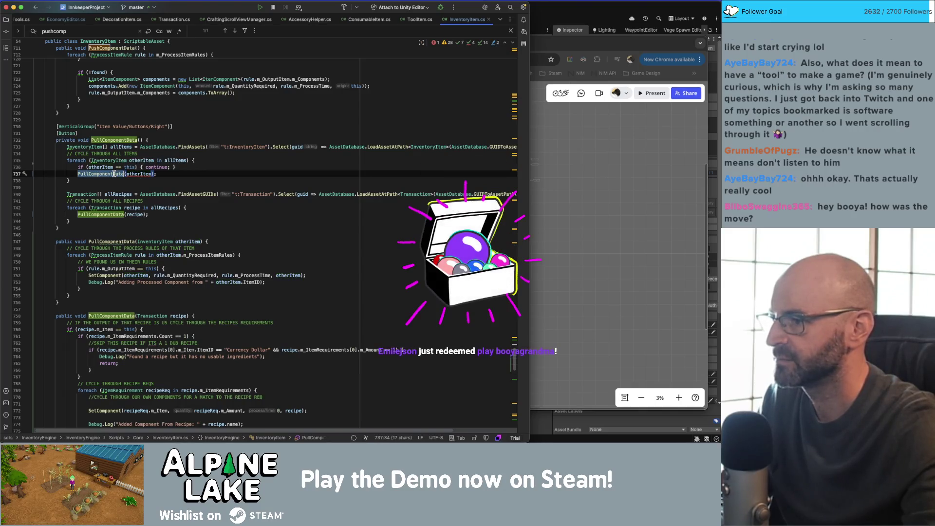
click(121, 228)
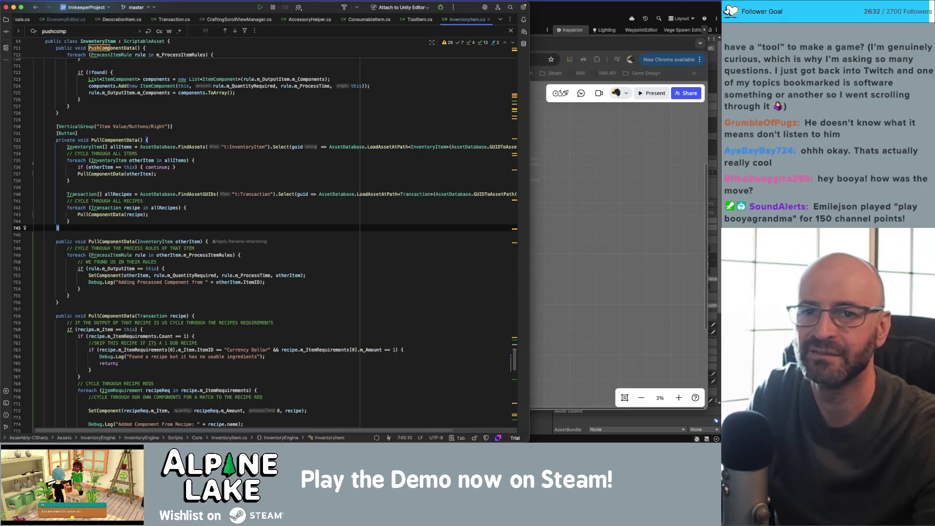
key(super+Tab)
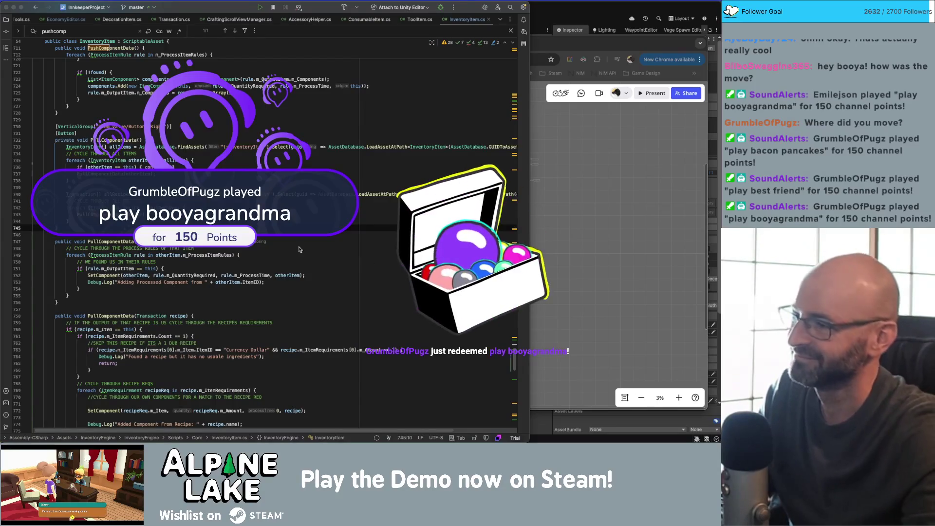
click(188, 173)
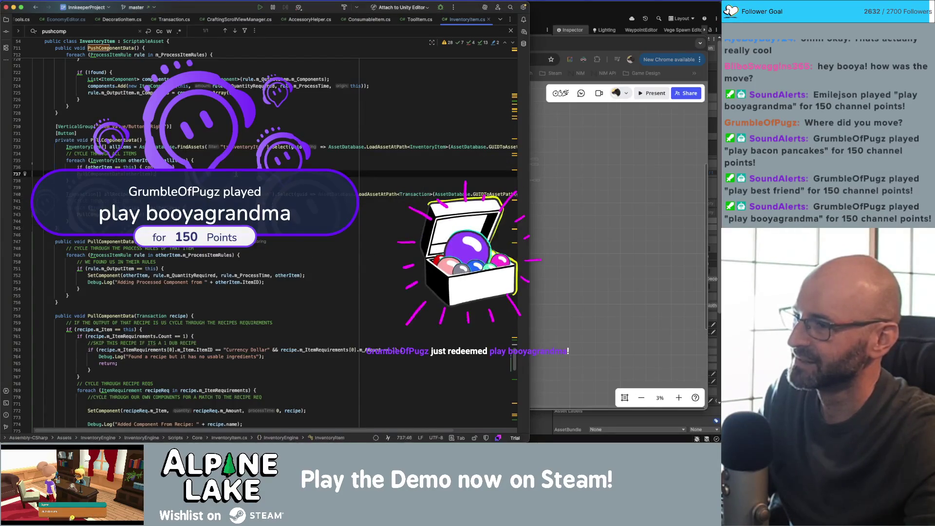
click(205, 199)
key(super+Tab)
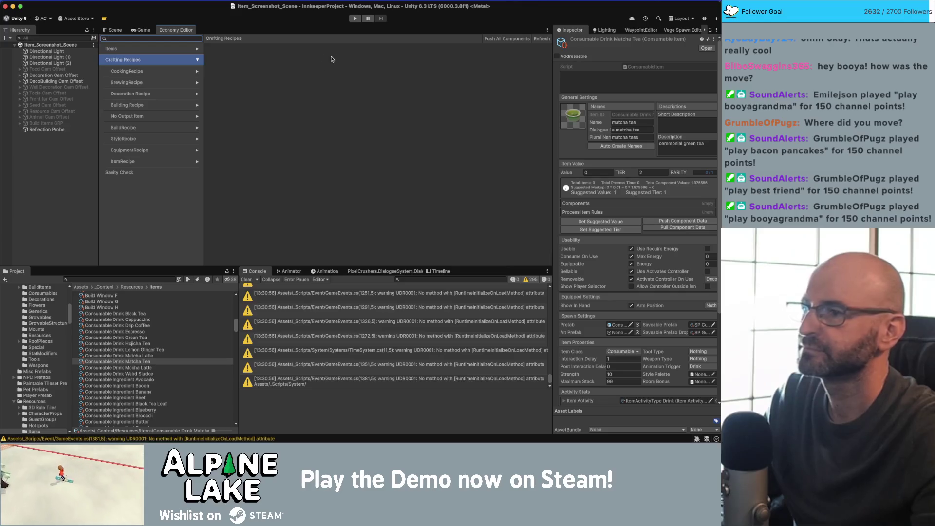
- Collapse Crafting Recipes and expand Items > Consumable > Meal in the Economy Editor
click(127, 82)
click(197, 60)
click(197, 50)
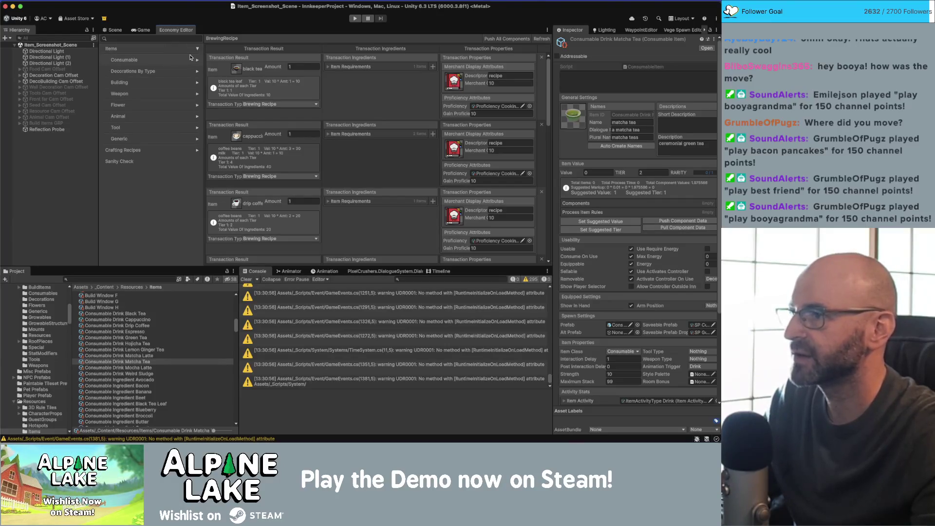
click(197, 60)
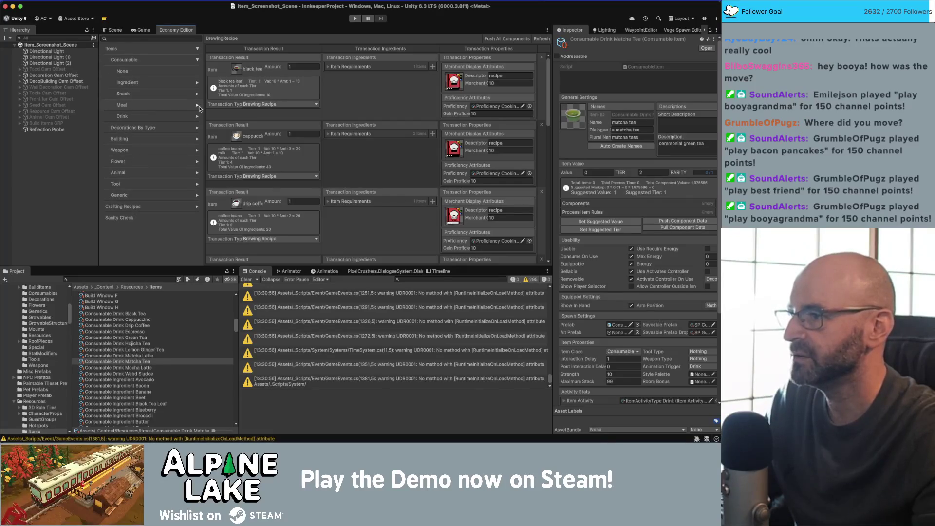
click(197, 106)
- Open the Consumable Meal BLT item, run Push All Components, and return to Rider
drag(174, 116, 166, 117)
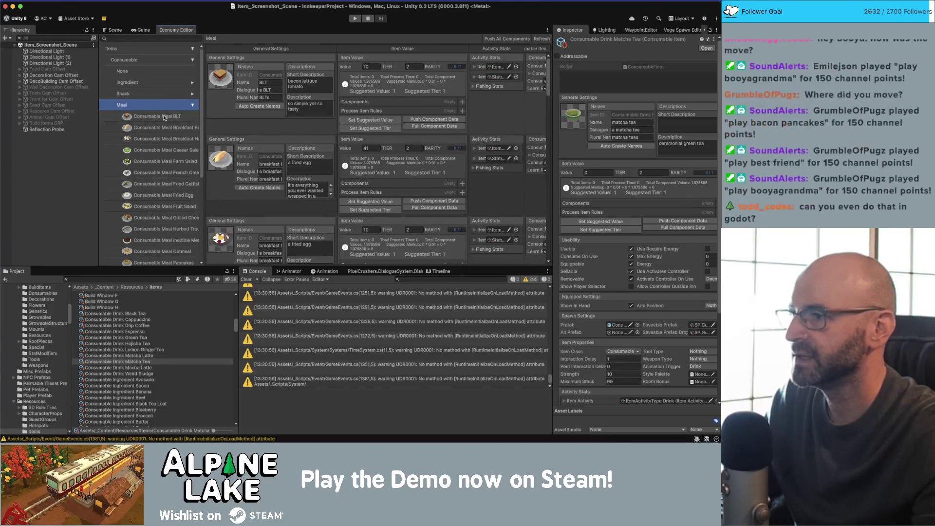
click(144, 118)
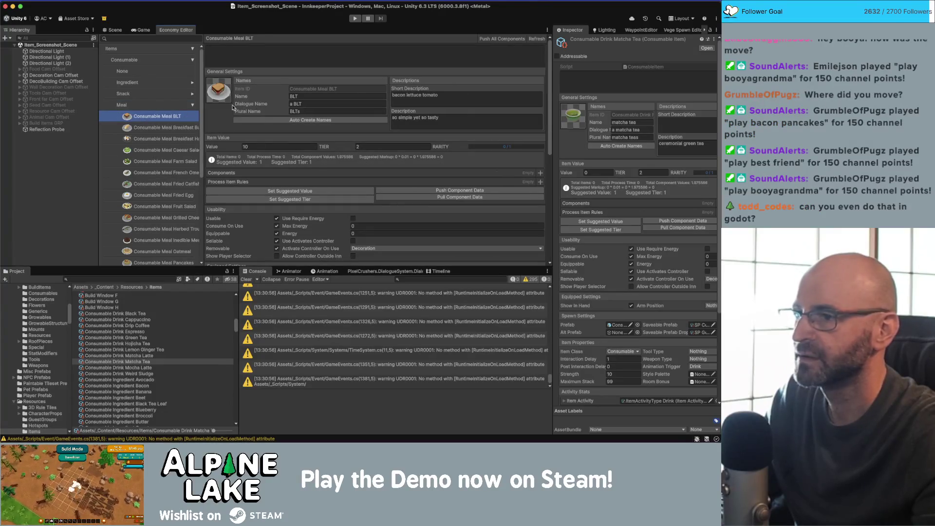
click(491, 40)
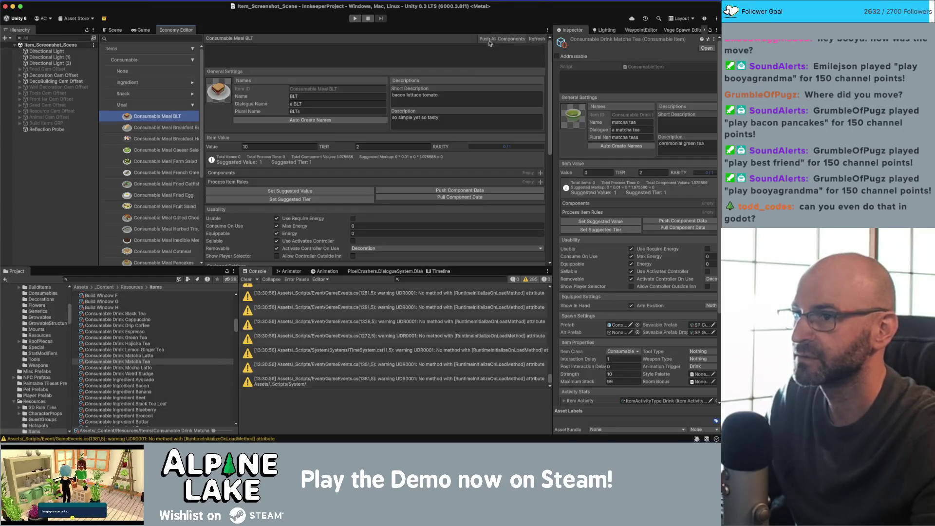
key(super+Tab)
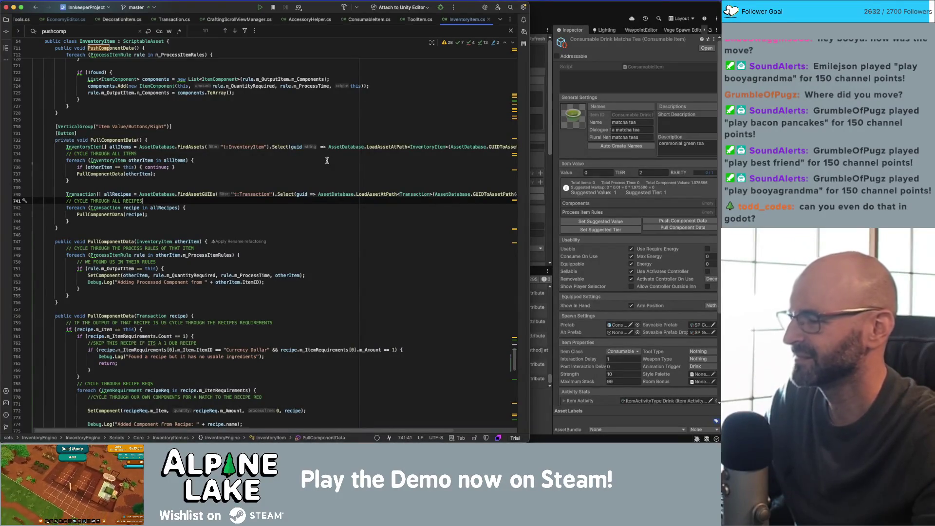
- Inspect the PullComponentData calls on lines 737 and 747 and otherItem, then open EconomyEditor.cs
click(287, 222)
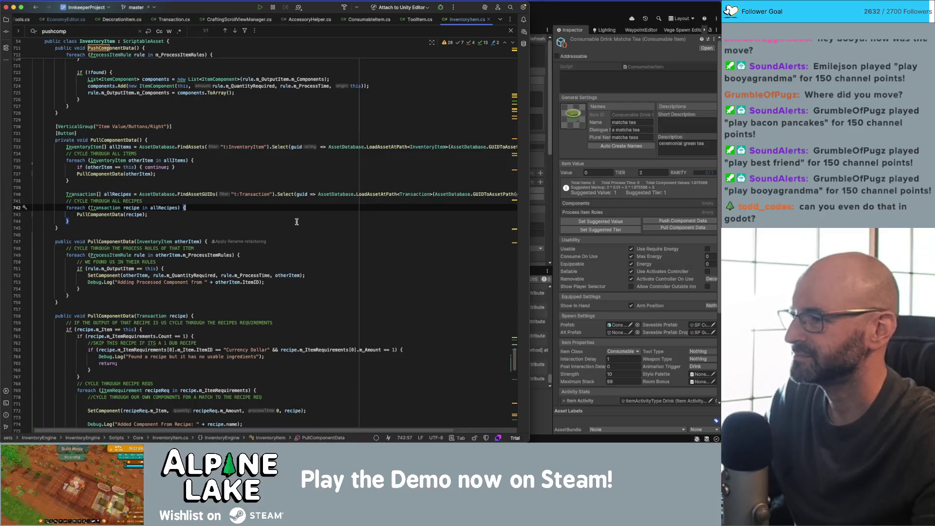
click(156, 177)
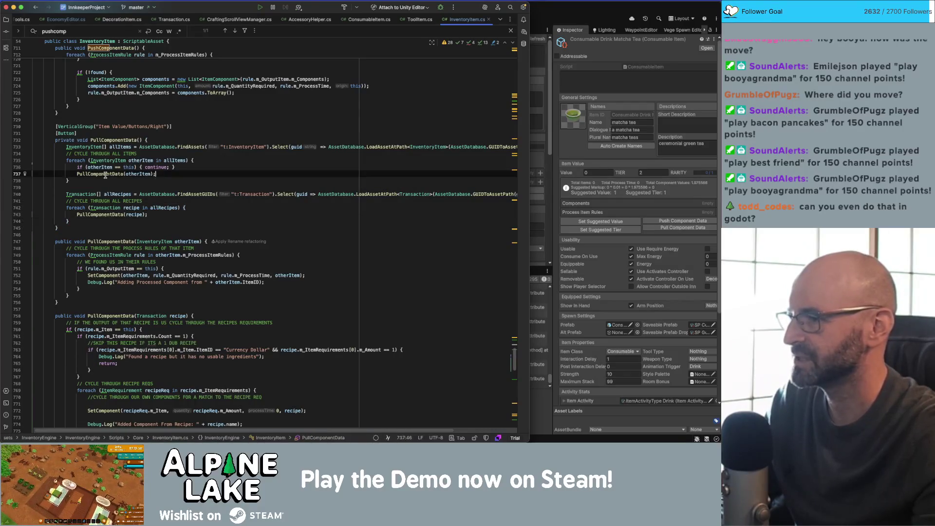
double_click(103, 176)
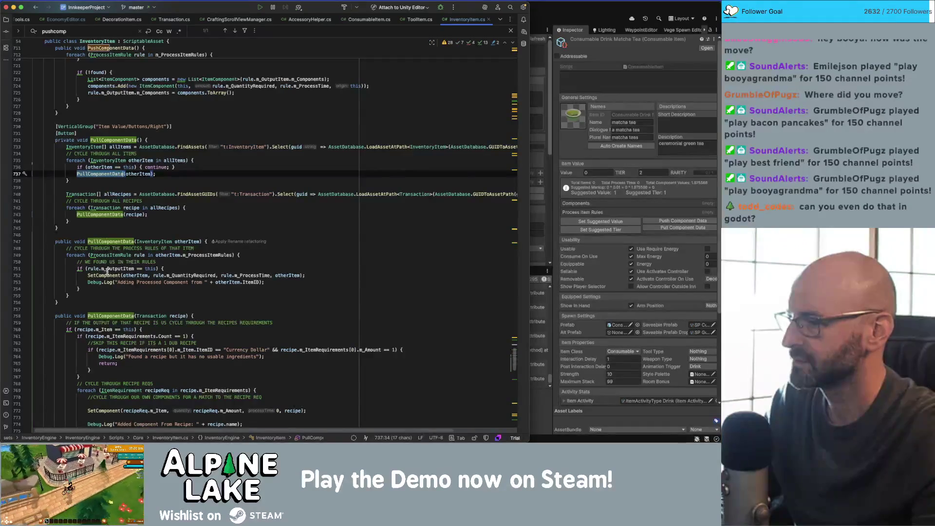
double_click(108, 241)
double_click(188, 241)
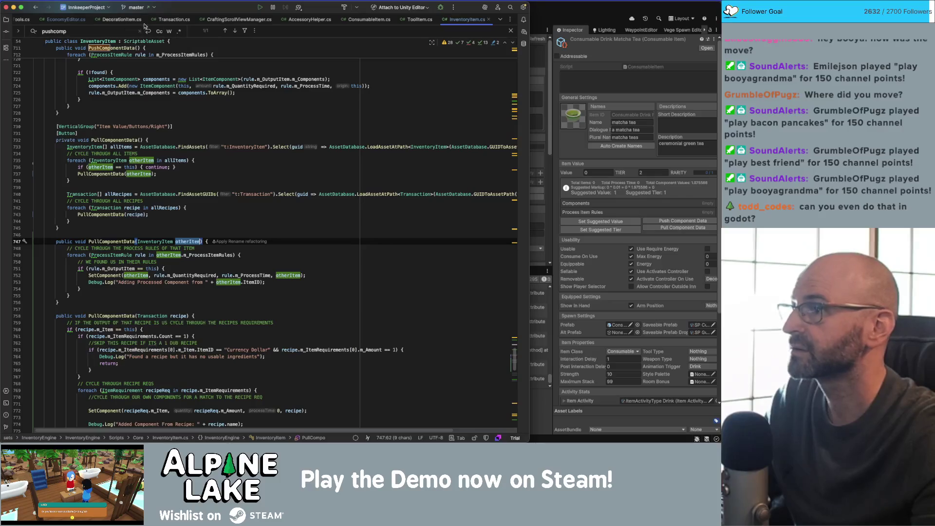
click(72, 20)
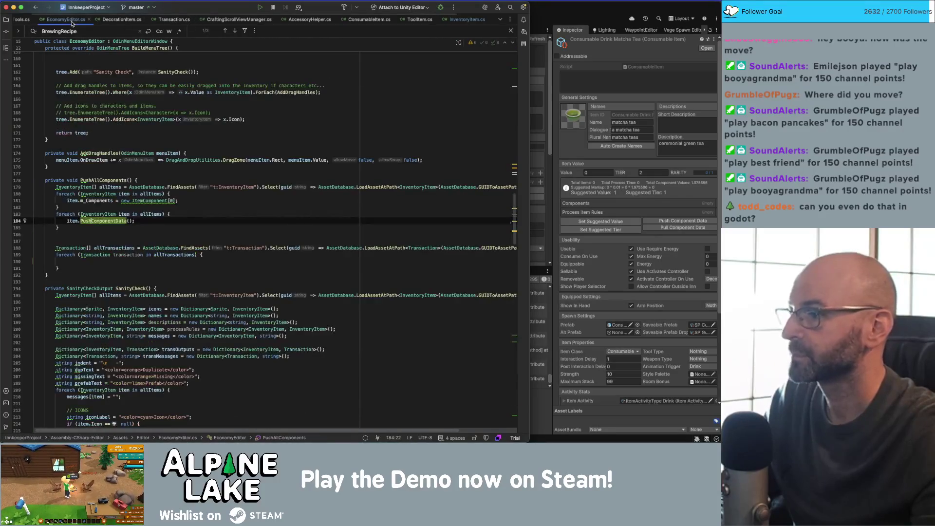
- Add a transaction.m_Item.PushComponentData() call inside the transactions loop
double_click(105, 200)
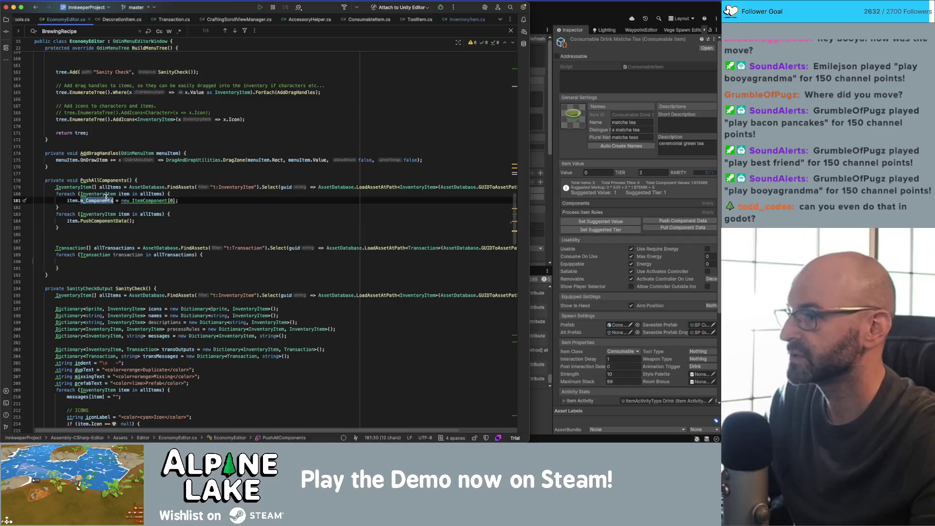
click(106, 220)
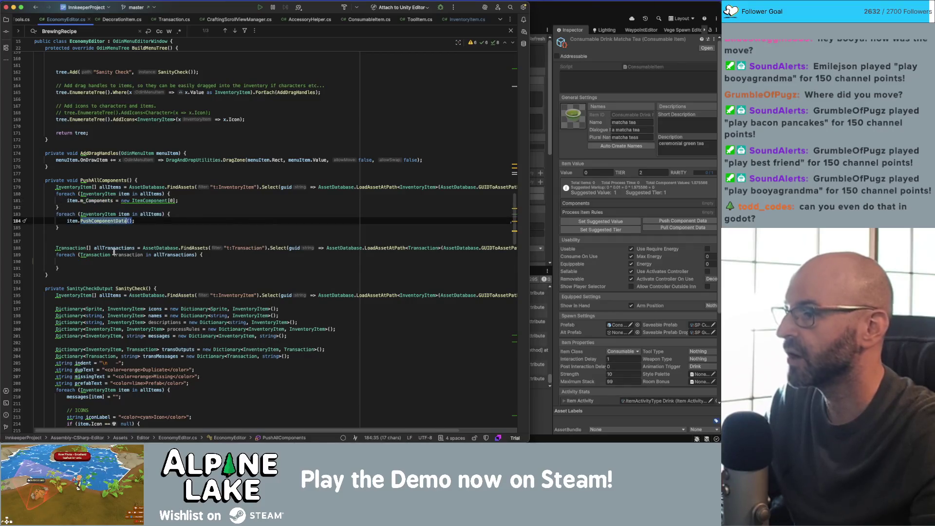
click(159, 254)
key(Down)
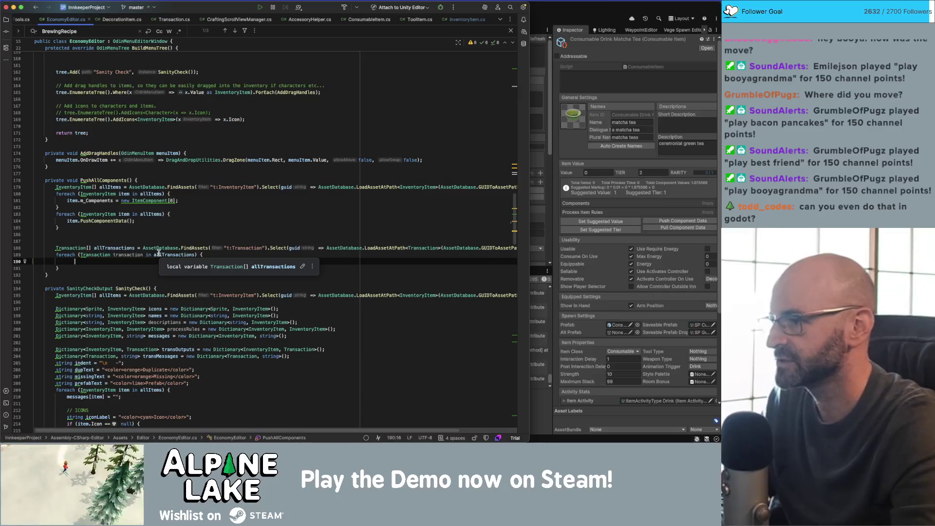
text(item)
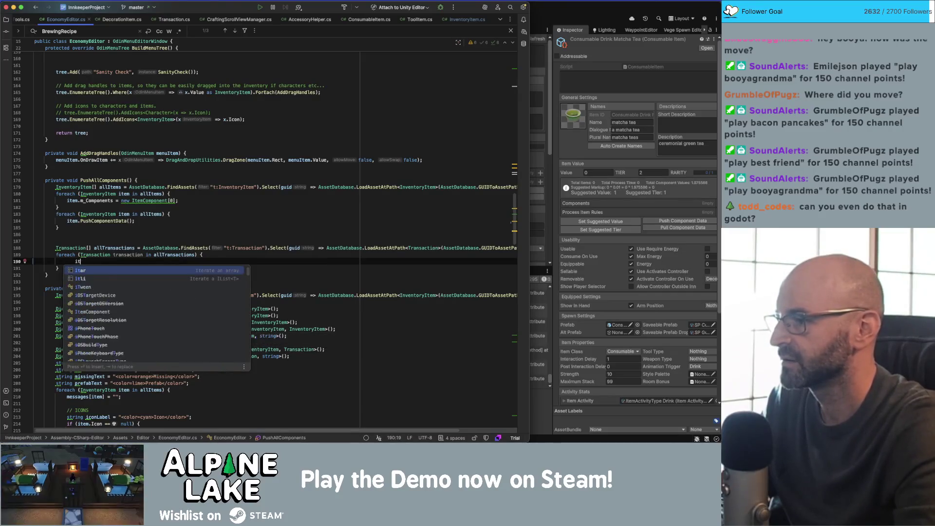
key(BackSpace)
key(BackSpace)
key(BackSpace)
text(transact)
key(Return)
text(.m_Item)
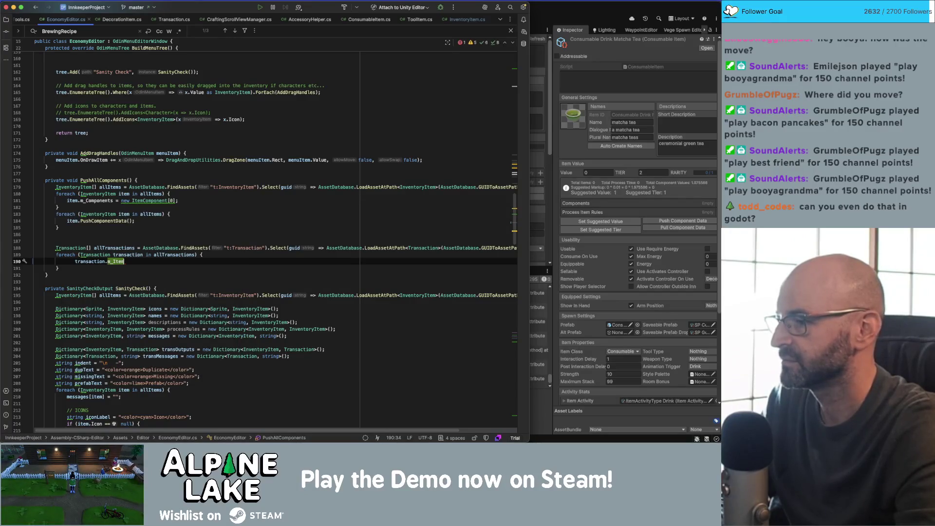
text(.)
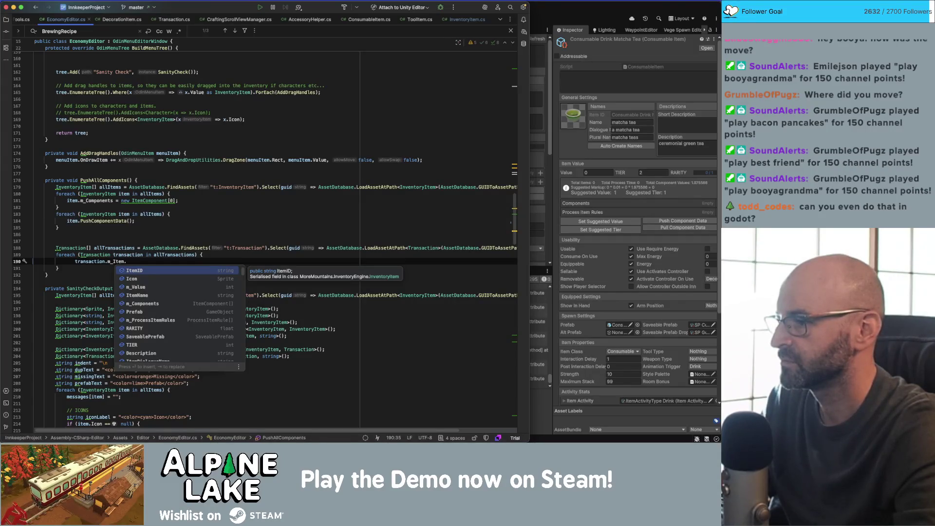
text(Push)
key(Return)
text(();()
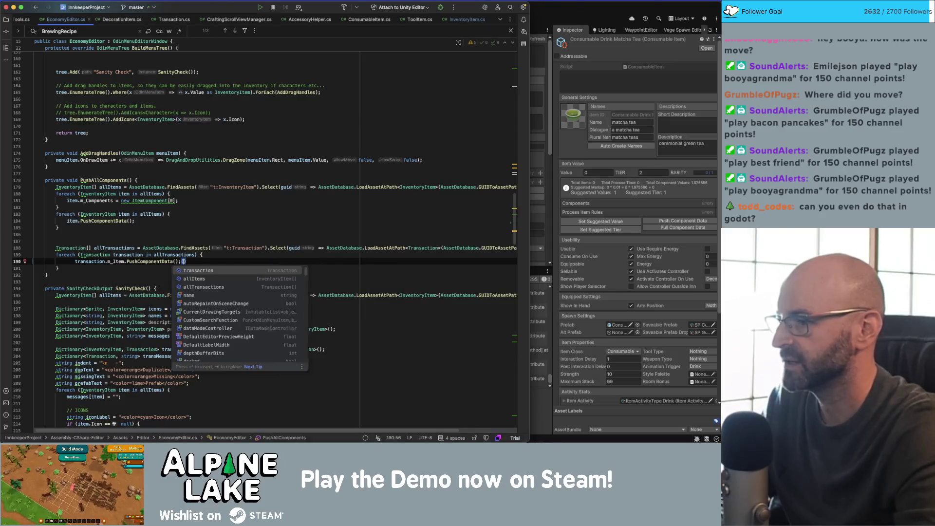
key(BackSpace)
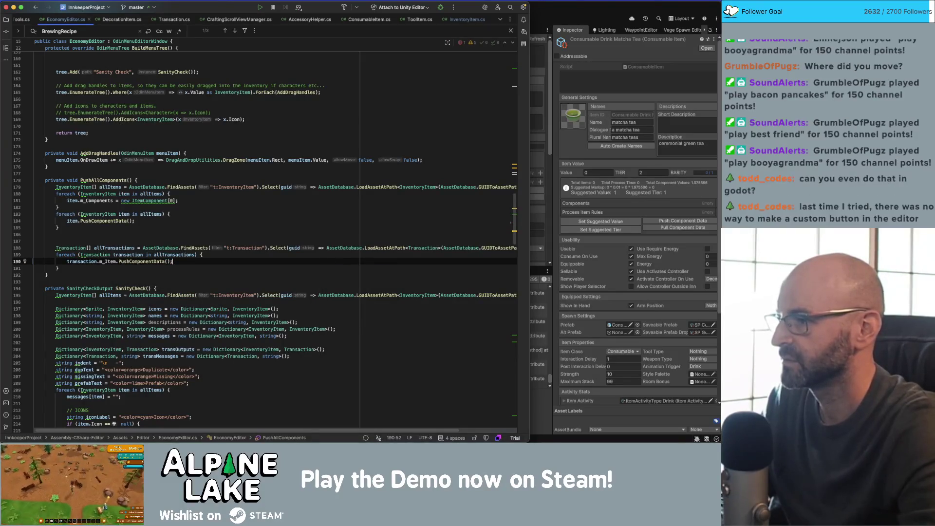
- Pass item into the line 184 PushComponentData call and go to its definition
click(166, 248)
click(129, 221)
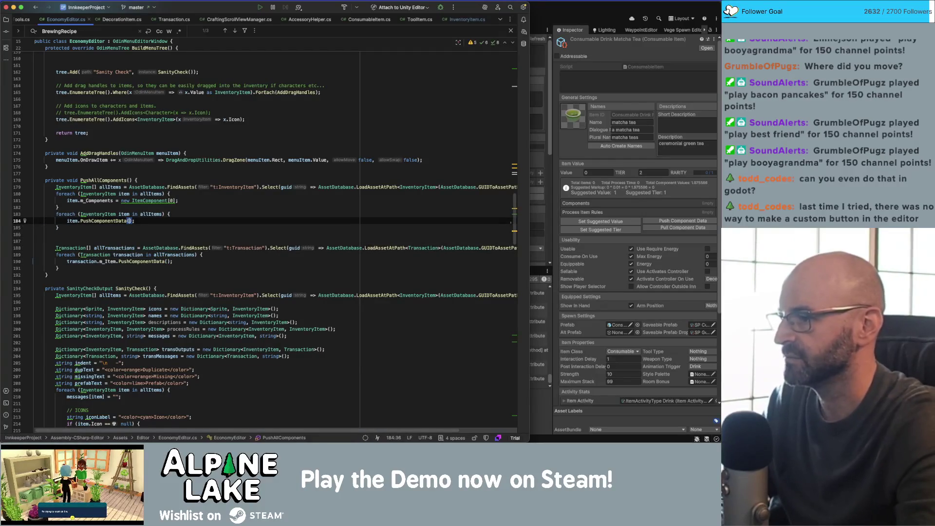
text(item)
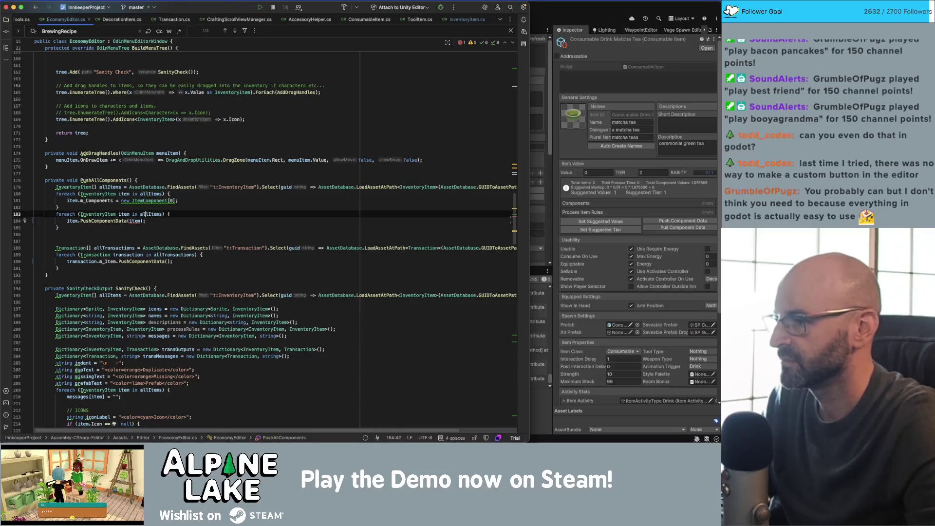
click(113, 220)
mouse_move(138, 220)
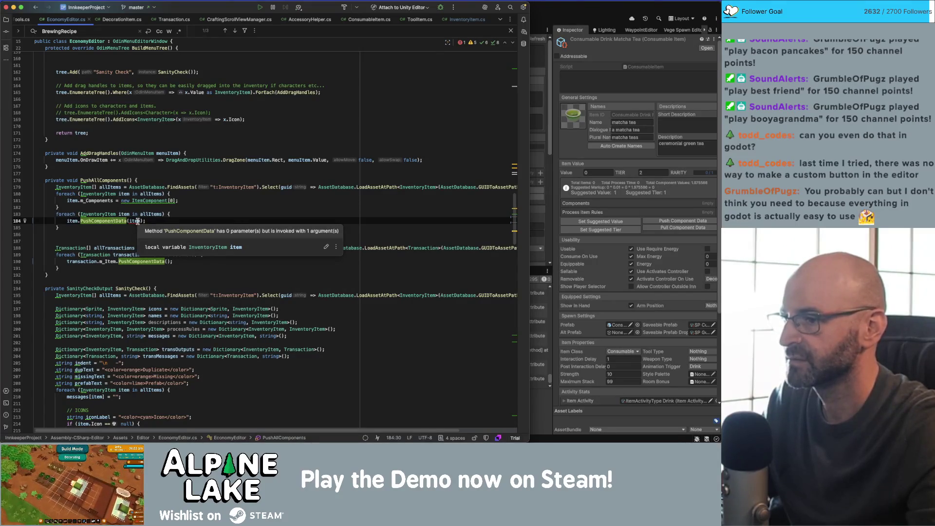
super+click(118, 220)
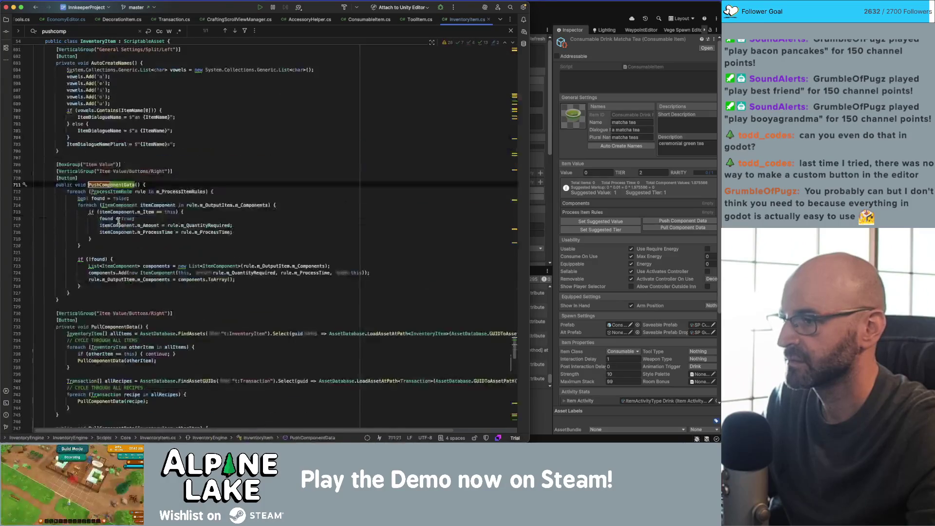
- Highlight PullComponentData's usages across its overloads in InventoryItem.cs, then go back to EconomyEditor.cs
scroll(119, 259, down, 5)
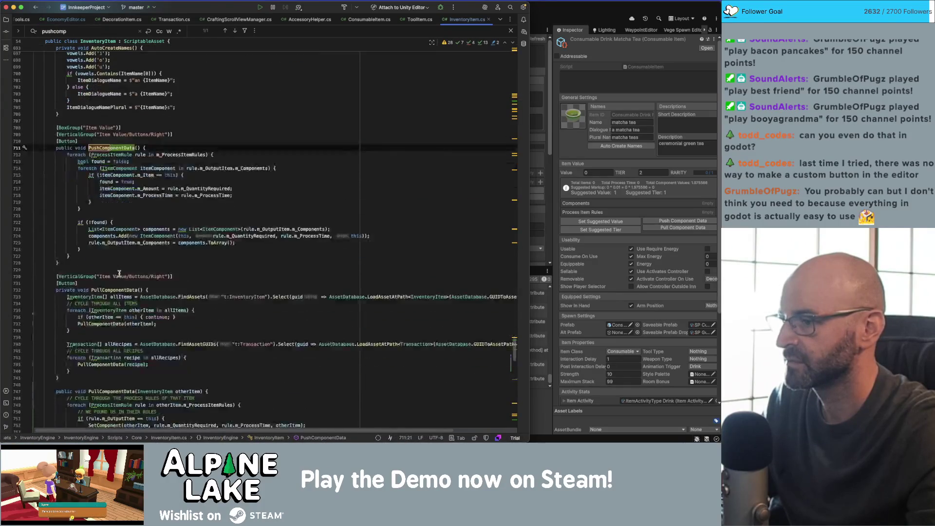
double_click(98, 356)
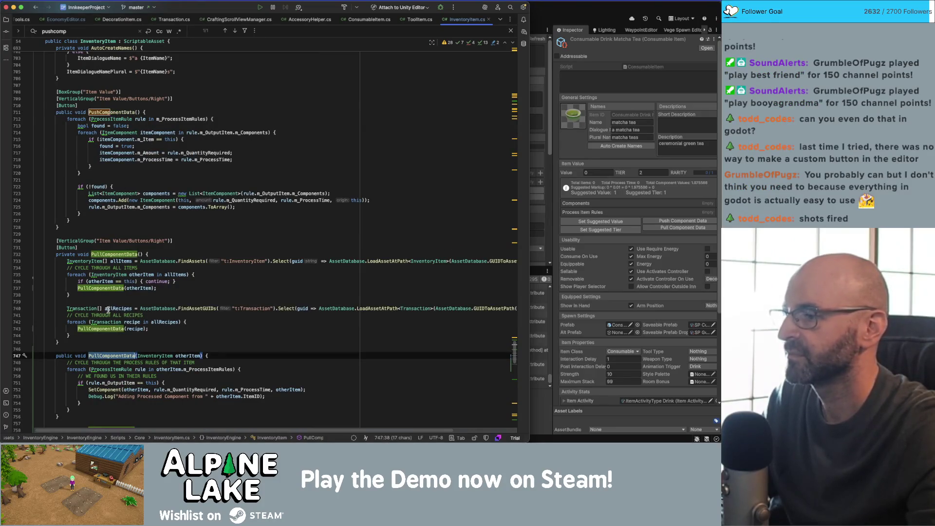
scroll(110, 317, down, 2)
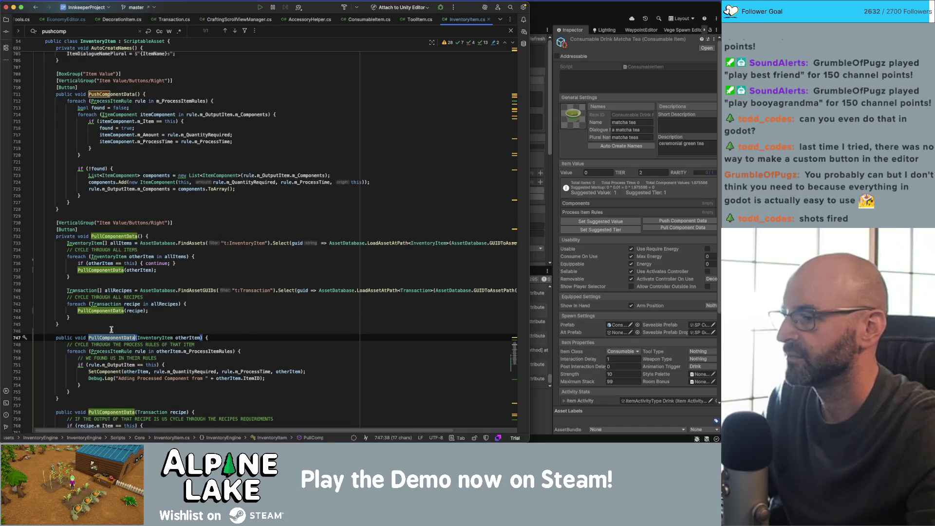
click(105, 338)
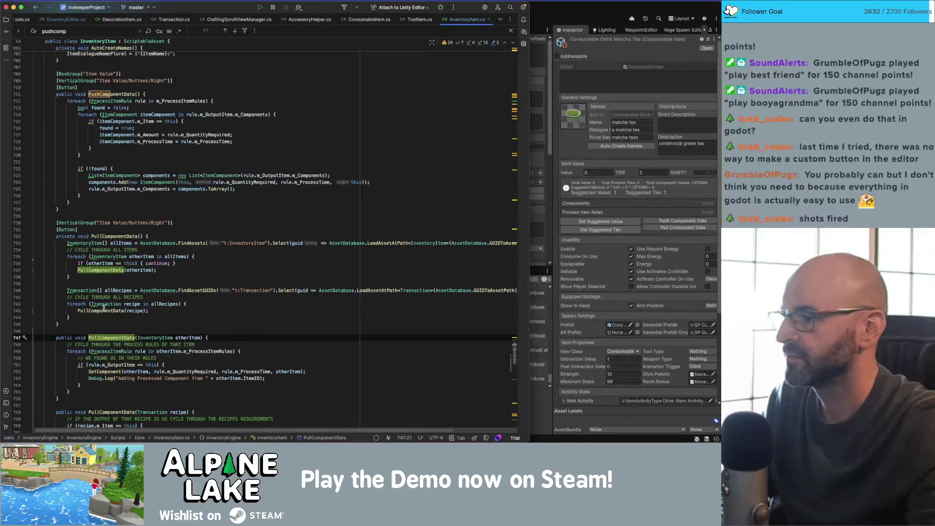
double_click(102, 337)
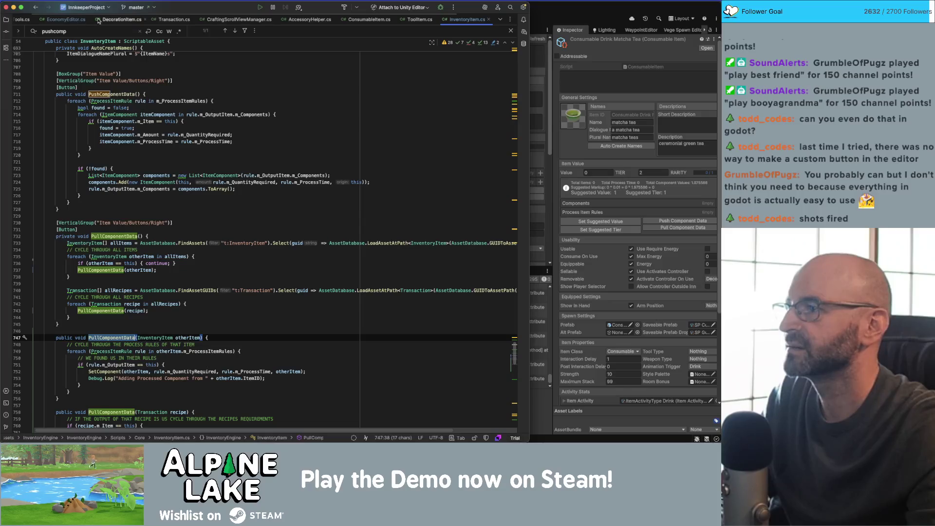
click(74, 20)
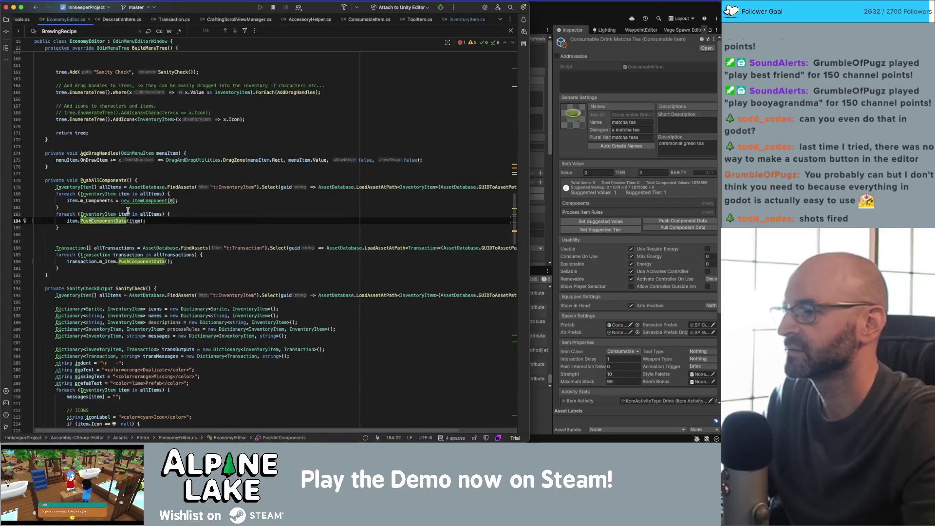
- Change the PushComponentData calls on lines 184 and 190 to PullComponentData
click(92, 221)
key(BackSpace)
key(BackSpace)
text(ll)
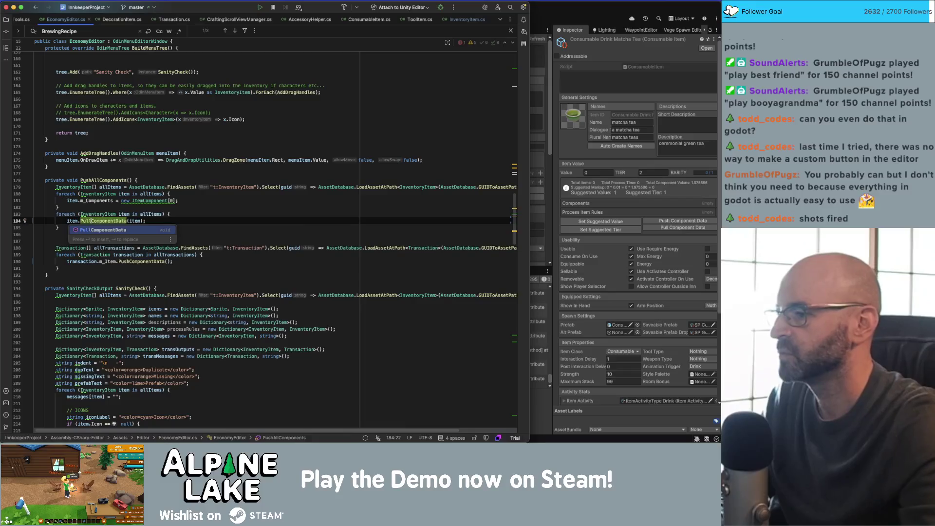
click(128, 261)
key(BackSpace)
key(BackSpace)
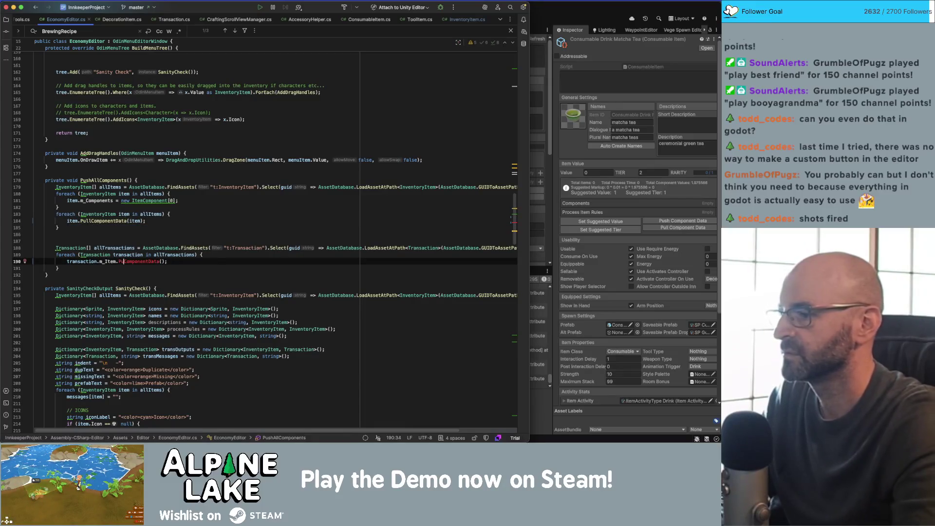
text(ll)
click(223, 215)
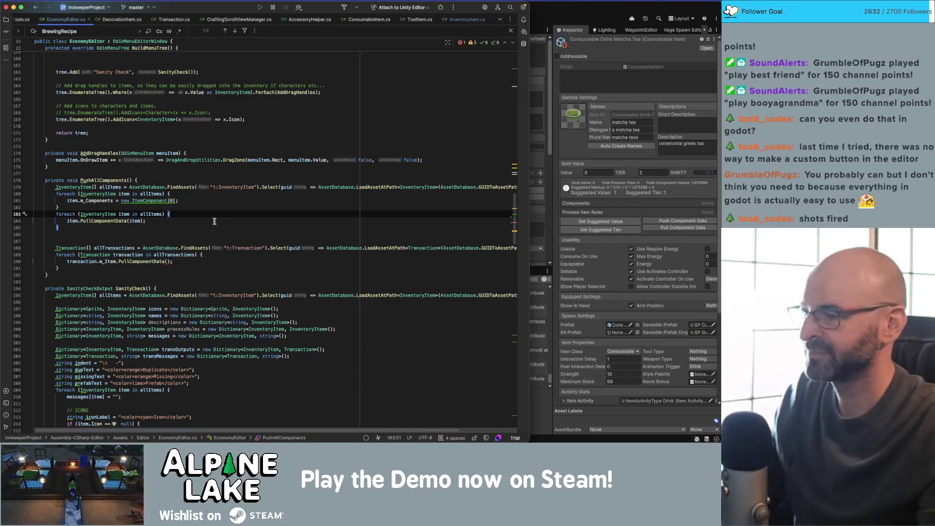
click(193, 241)
click(195, 236)
- Pass transaction as the argument on line 190, then switch to Unity to test
click(169, 262)
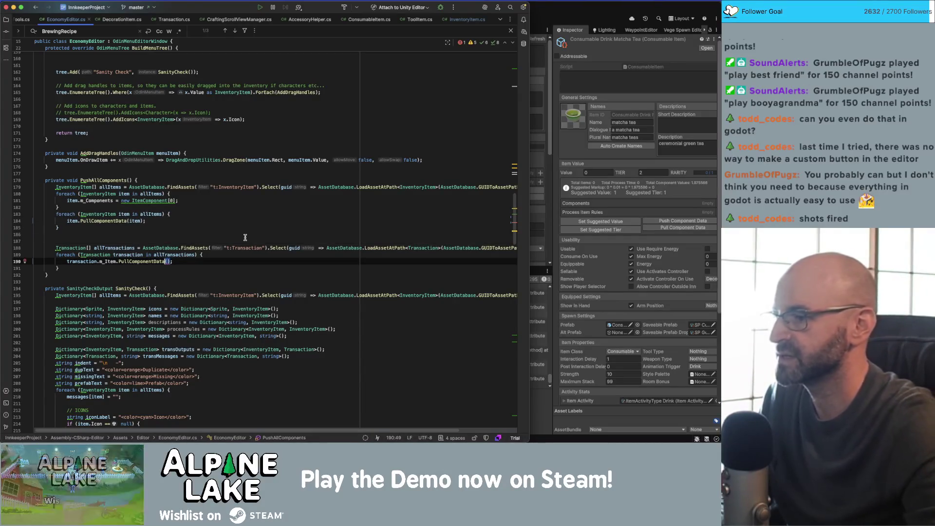
text(trans)
key(Return)
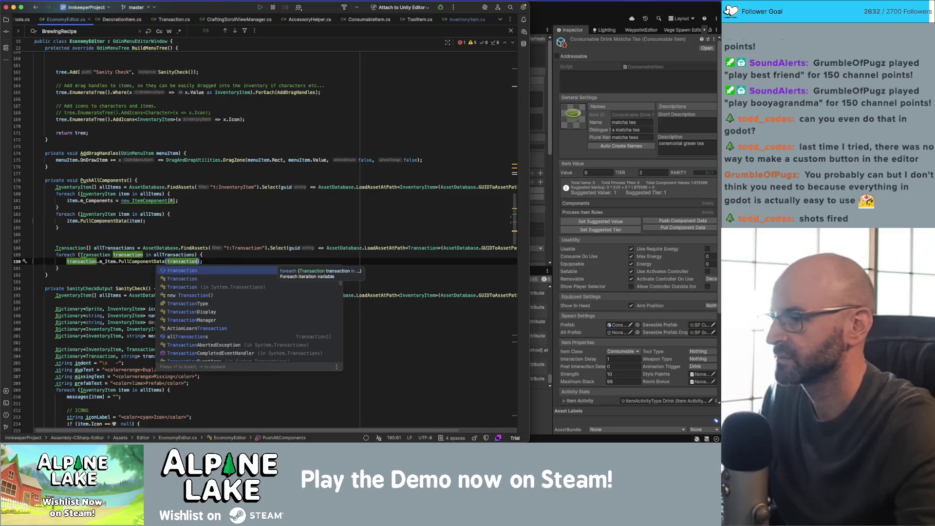
click(259, 217)
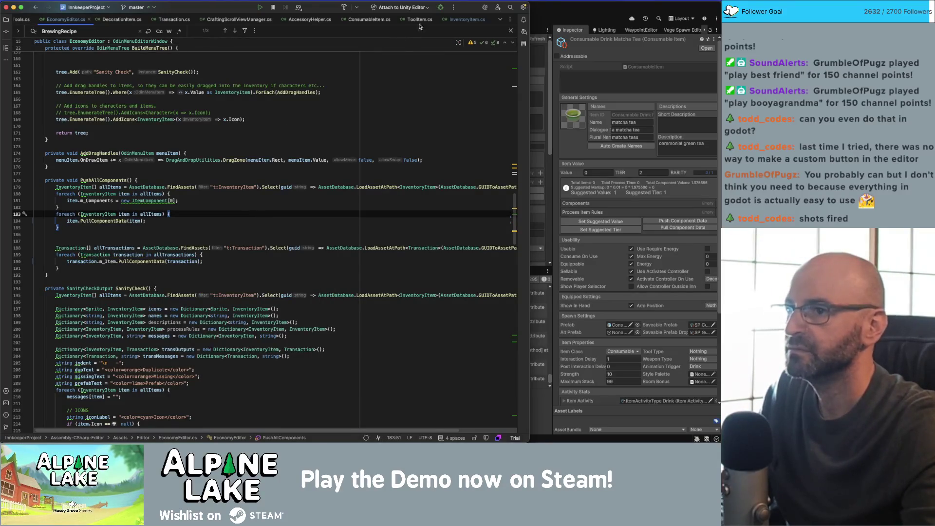
click(545, 21)
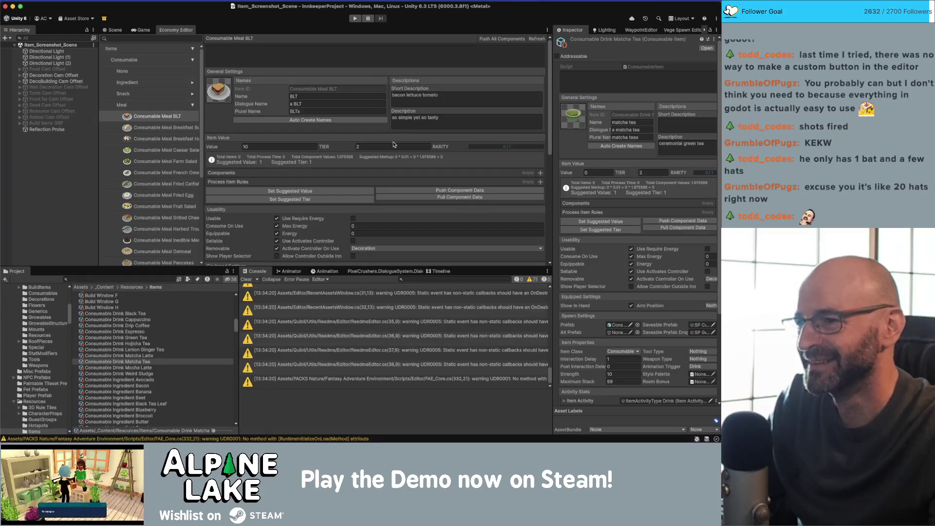
- Run Push All Components and follow the NullReferenceException to EconomyEditor.cs:190
click(508, 39)
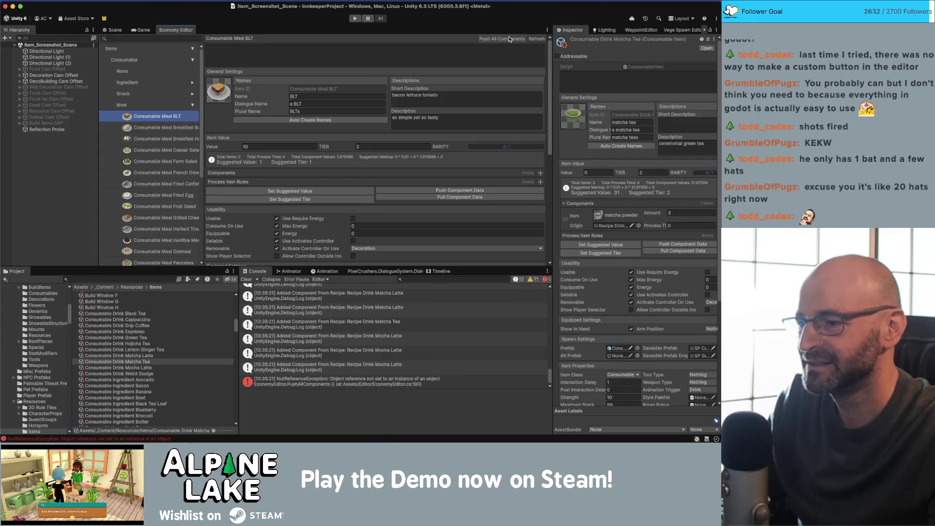
click(353, 384)
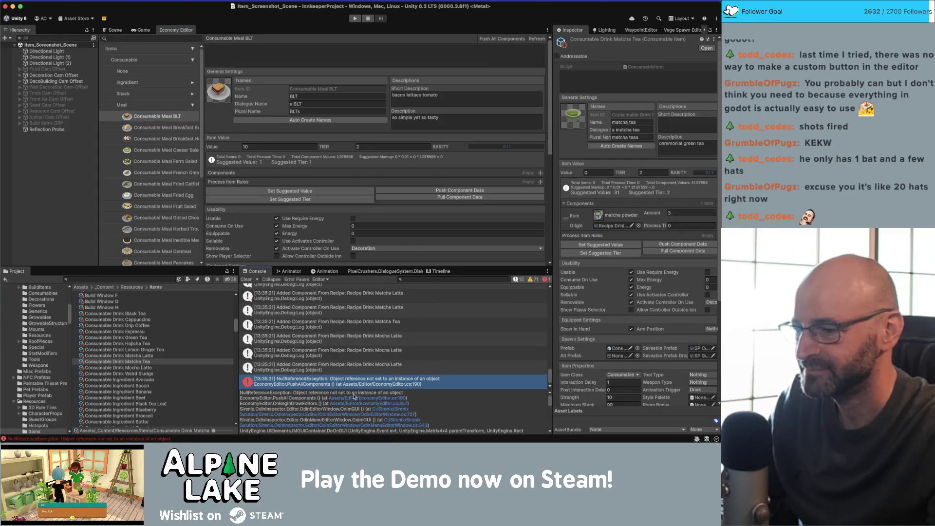
click(354, 398)
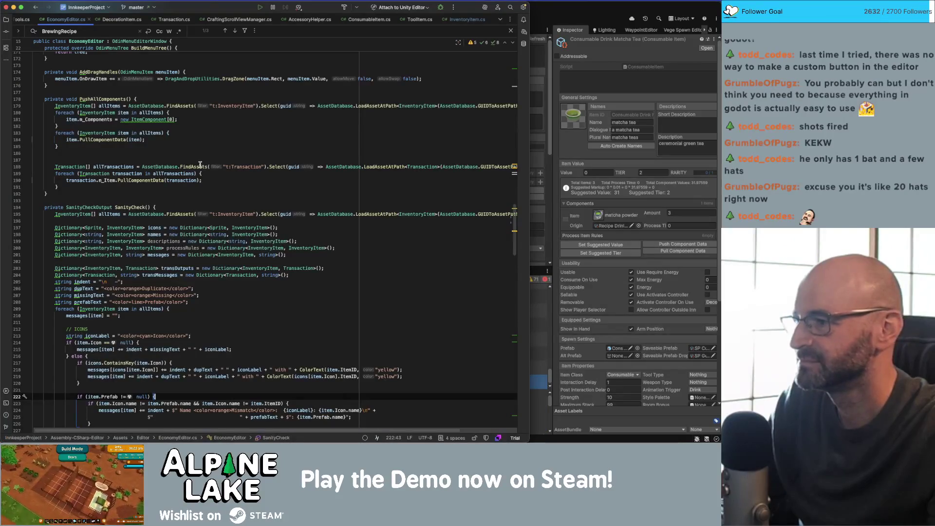
- Review the PullComponentData(Transaction) definition from line 190, then go back to EconomyEditor.cs
click(154, 180)
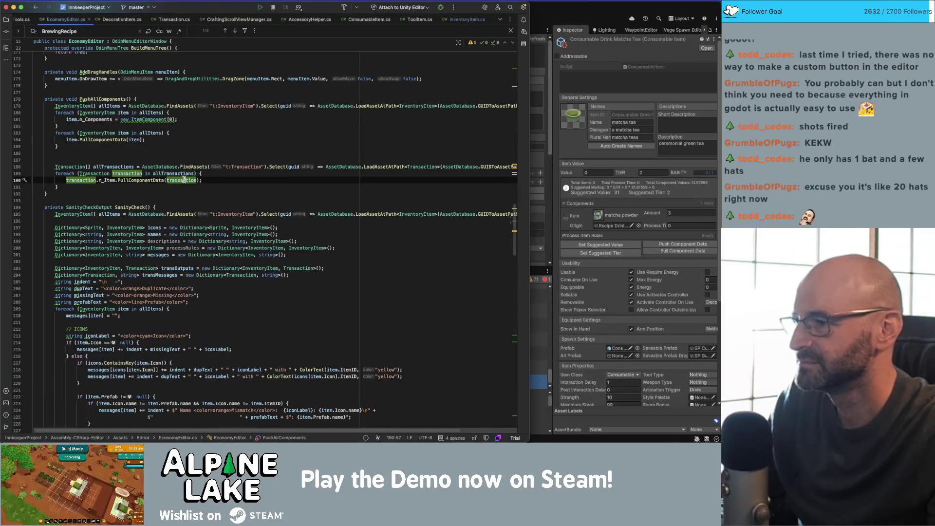
super+click(147, 180)
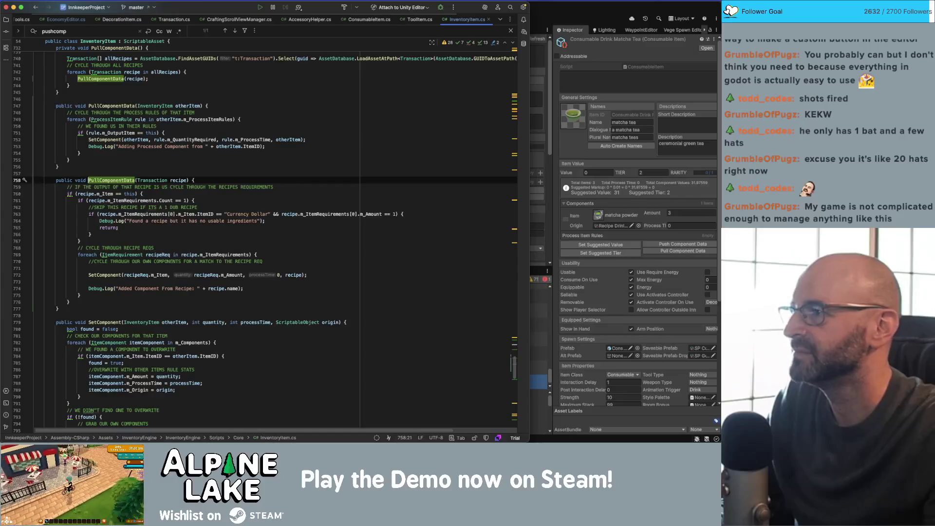
click(66, 19)
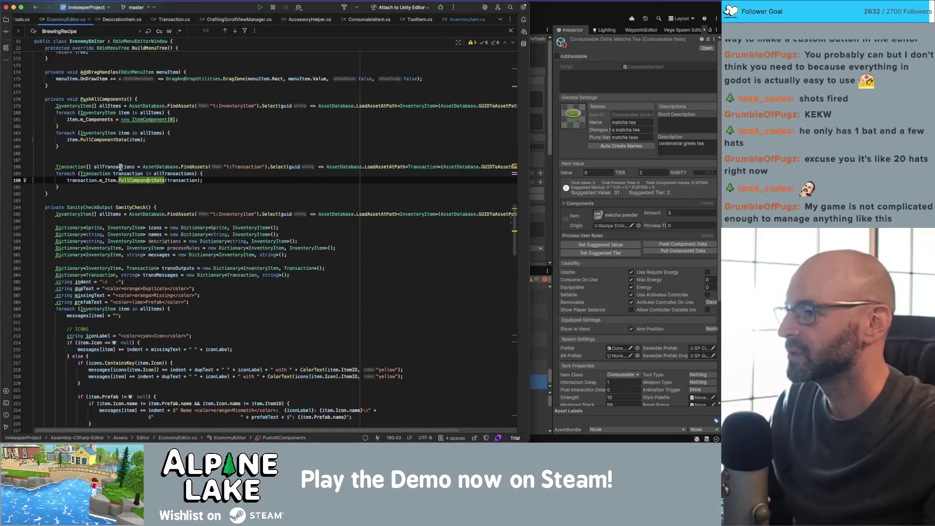
- Inspect the transaction and m_Item uses on line 190, then open a blank line atop the loop
double_click(136, 174)
click(113, 180)
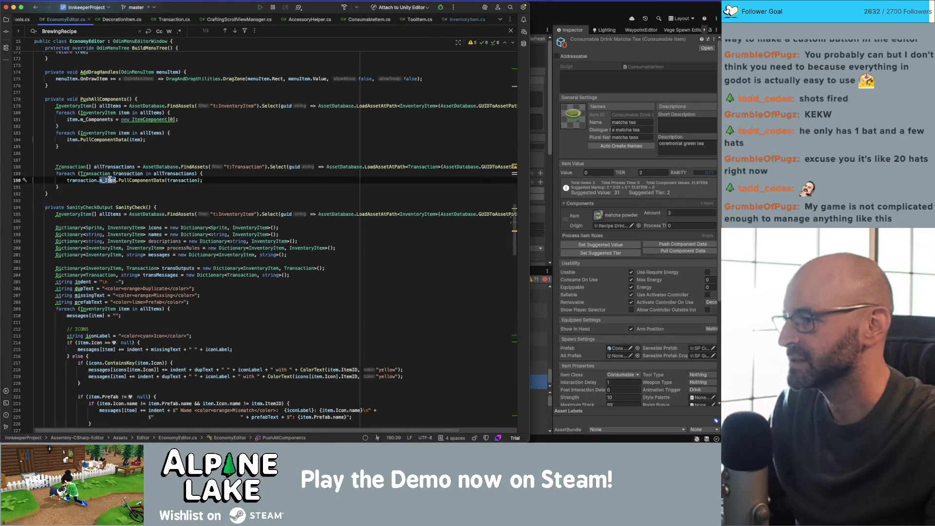
double_click(179, 180)
click(179, 180)
click(212, 173)
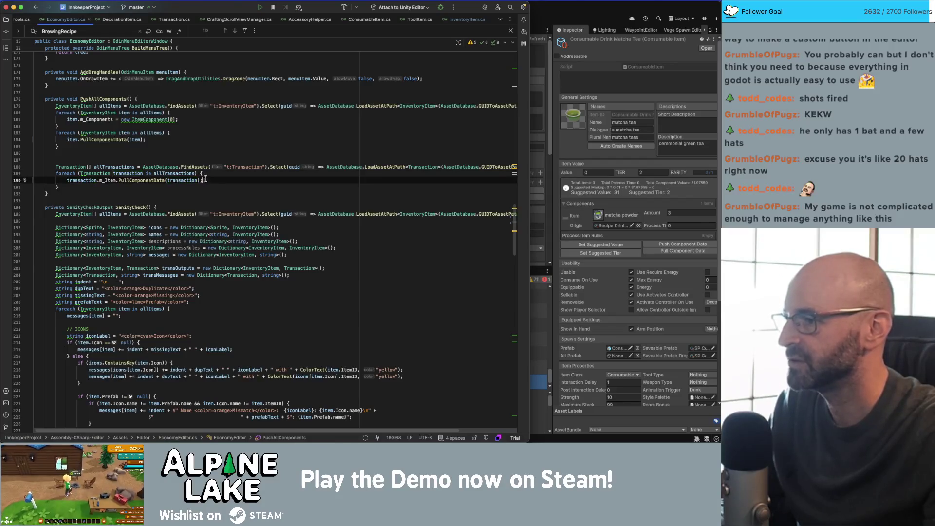
key(Return)
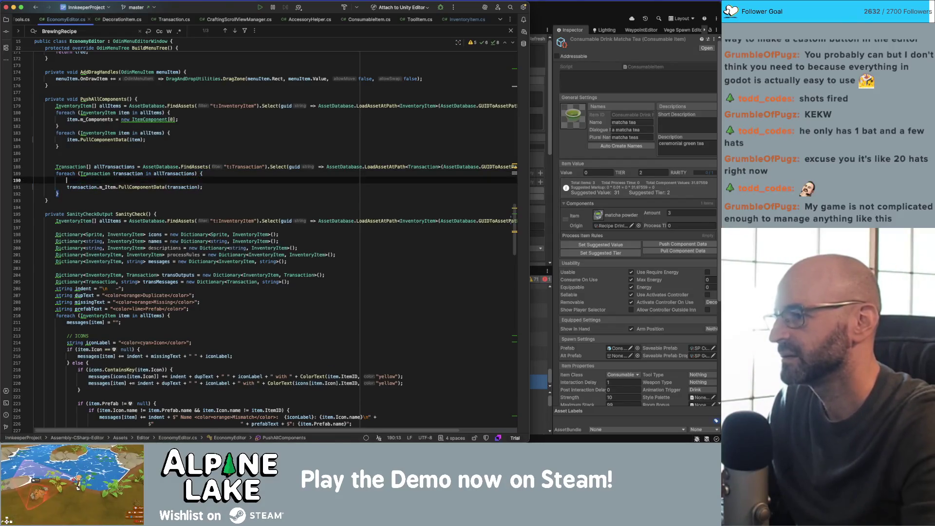
- Add 'if (transaction.m_Item == null) { continue; }' to PushAllComponents' transaction loop
text(if(m_)
key(BackSpace)
key(BackSpace)
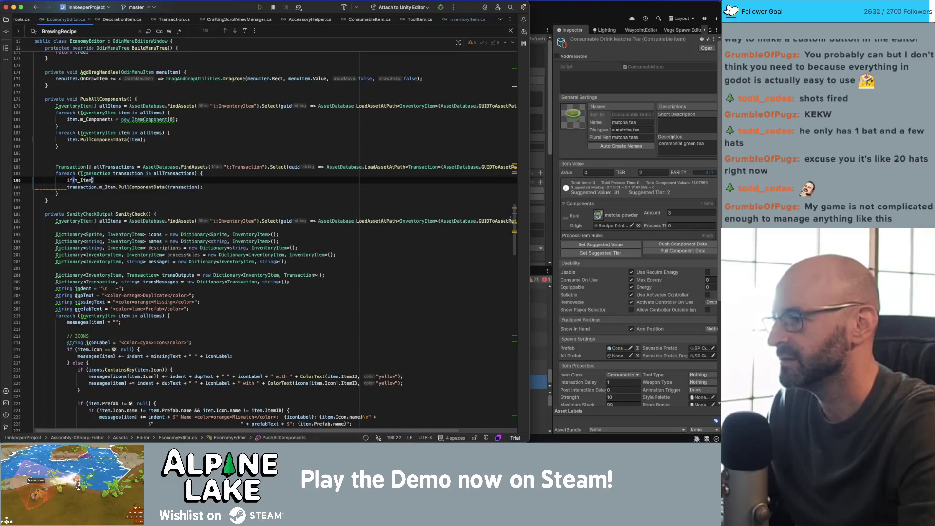
text(tran)
key(Return)
text(.m_Item == n)
text(ull) _AppD)
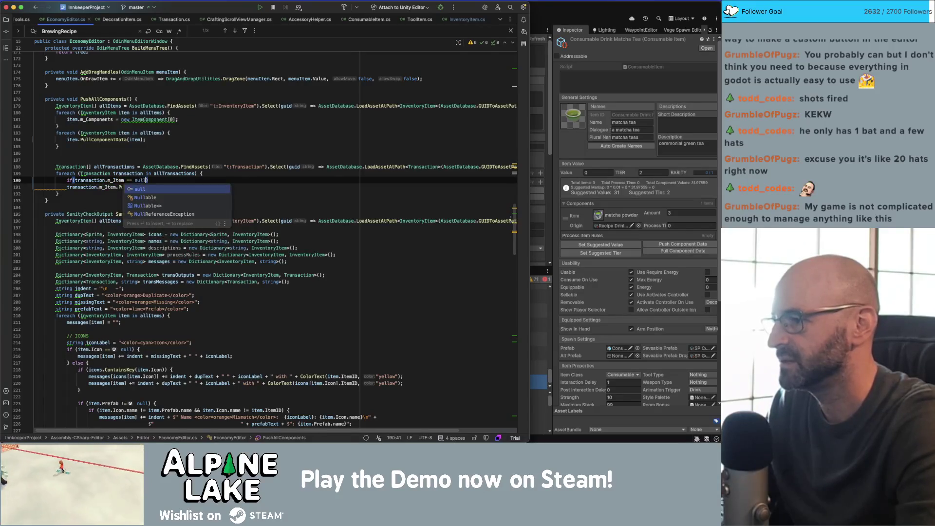
key(BackSpace)
key(BackSpace)
key(BackSpace)
text({continu)
key(Return)
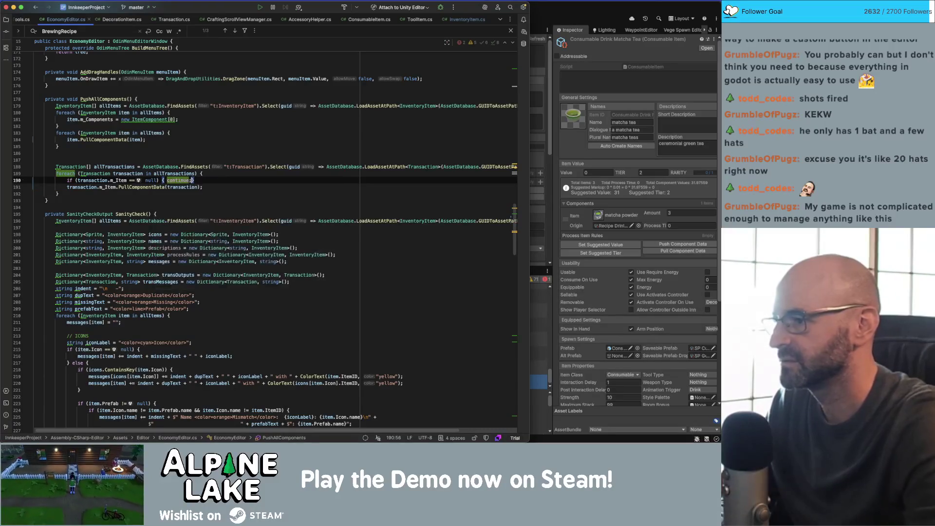
text(;)
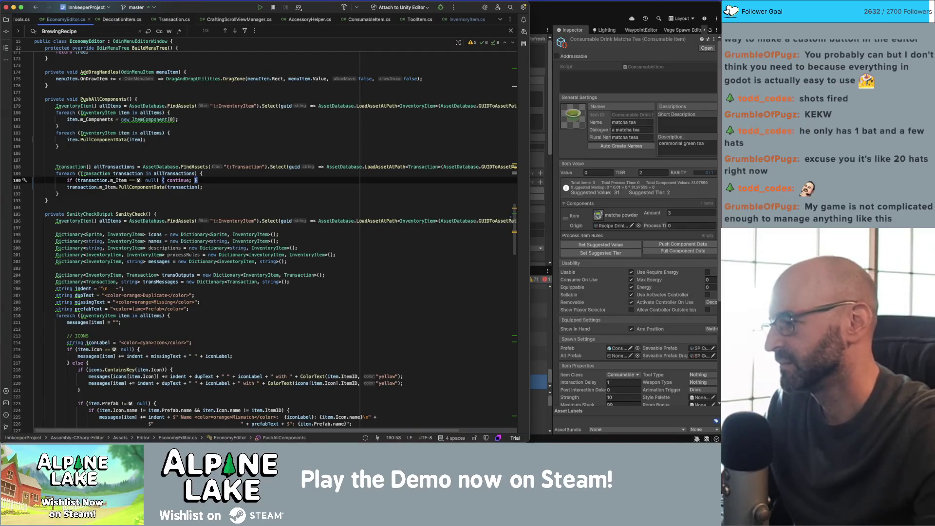
- Delete the stray blank line above the transactions block
key(Down)
key(Down)
key(Down)
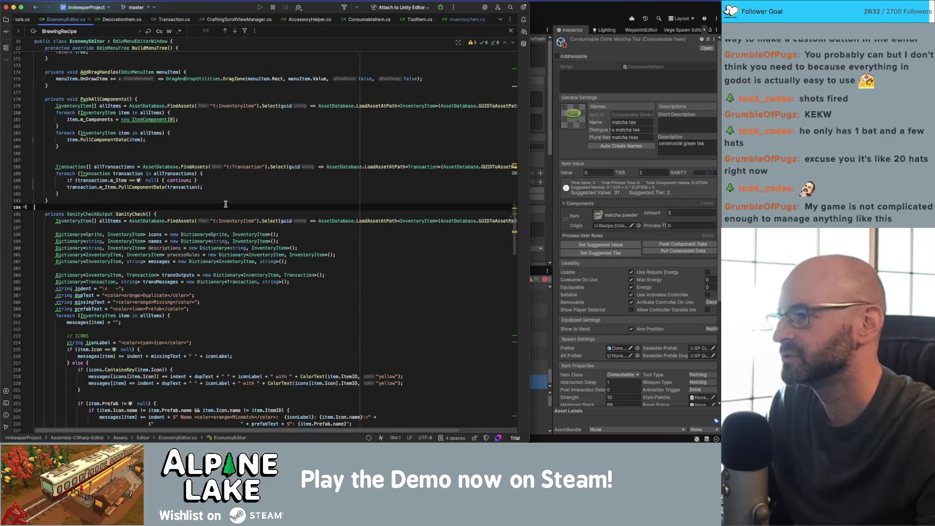
click(226, 160)
double_click(225, 161)
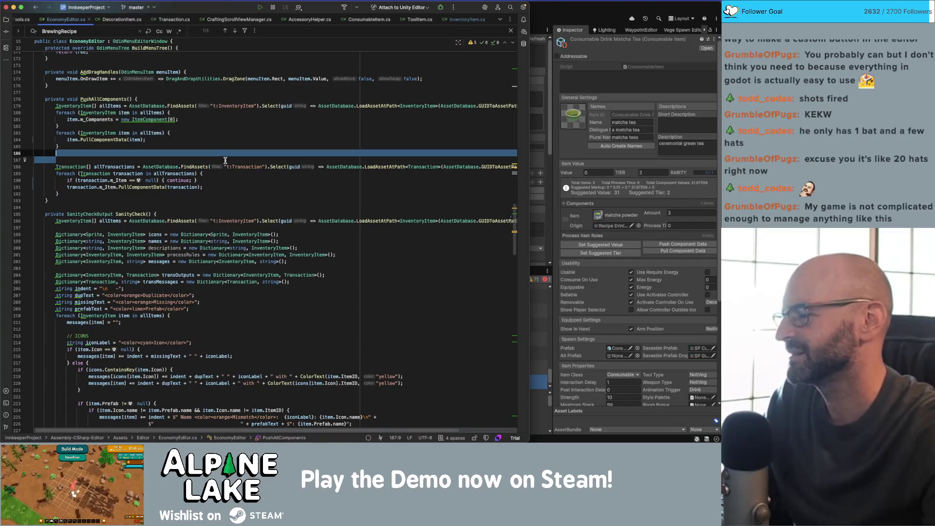
key(BackSpace)
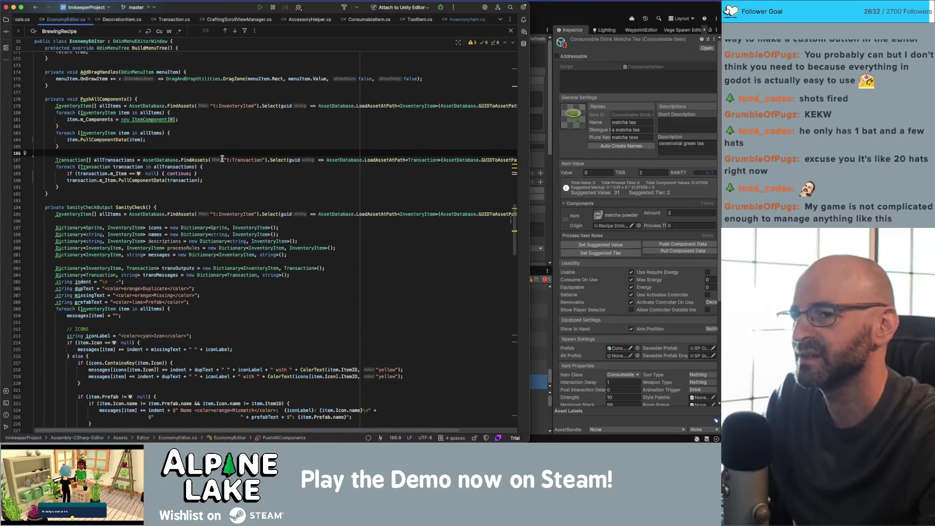
- Review the loops pulling component data, then switch to Unity to test
click(205, 189)
click(204, 147)
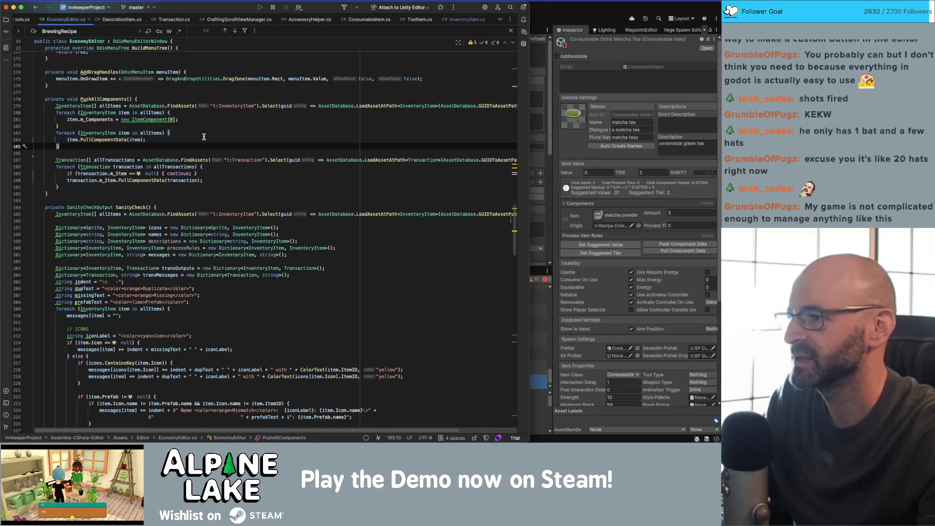
click(174, 130)
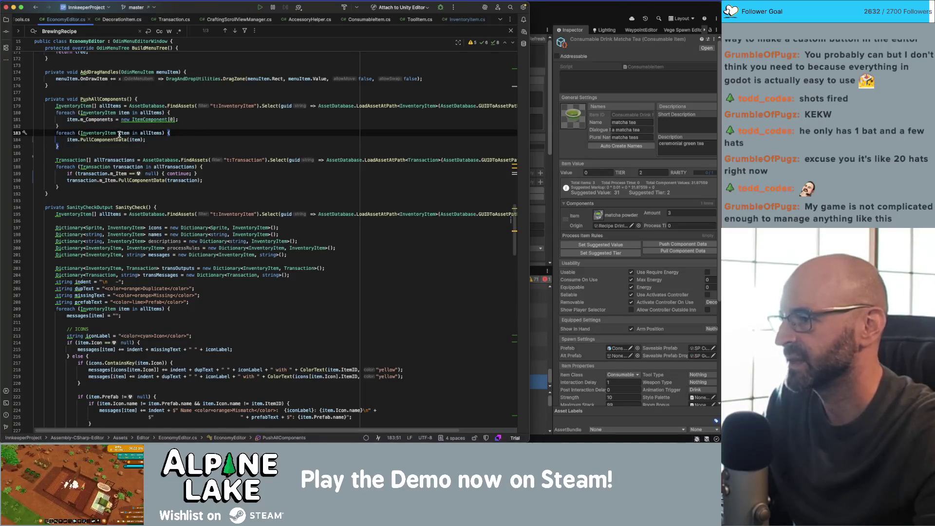
click(232, 175)
key(super+Tab)
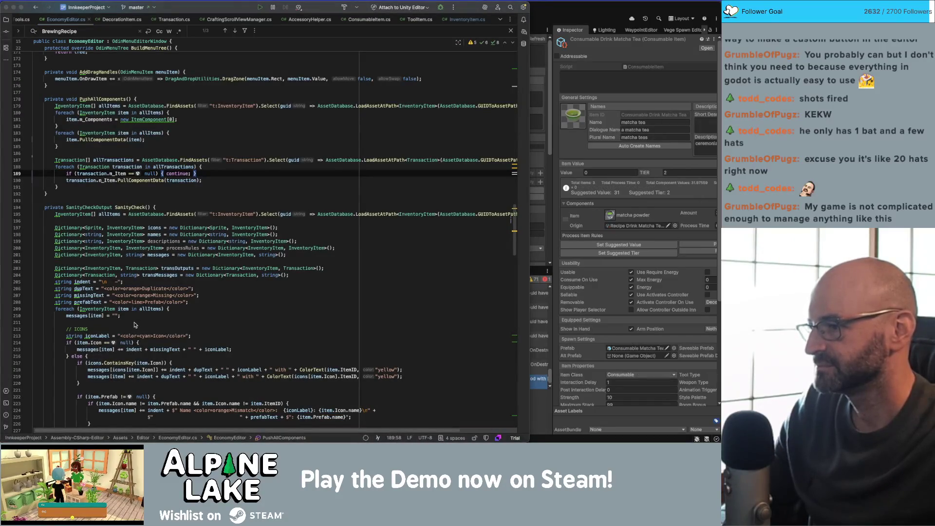
key(super+Tab)
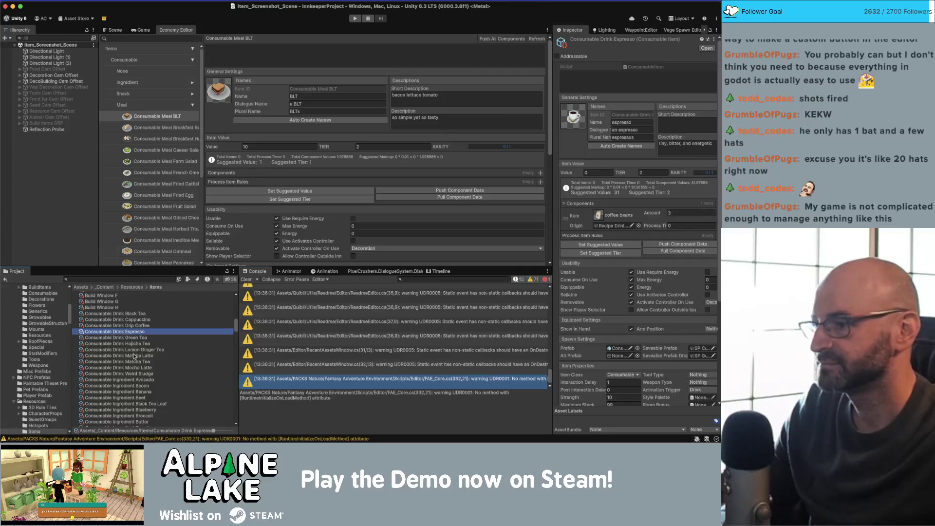
- Select every item in the Project window's Items folder
click(134, 355)
key(super+a)
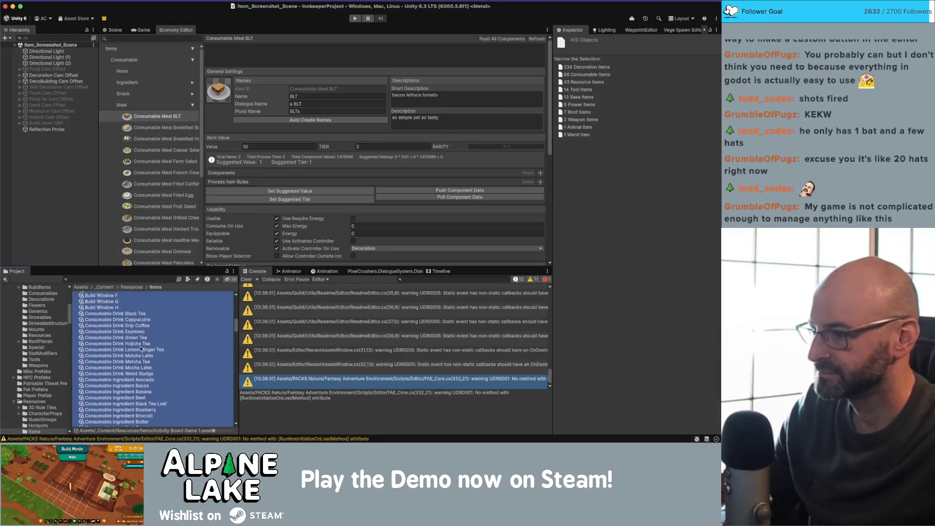
scroll(141, 349, down, 8)
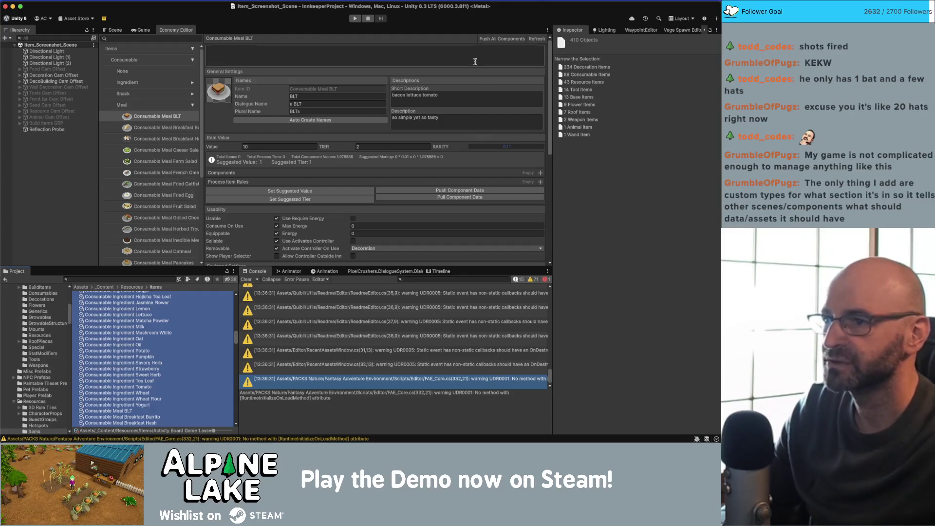
- Review Consumable Meal BLT's four components, value 51 and suggested tier 3, then return to Rider
click(493, 41)
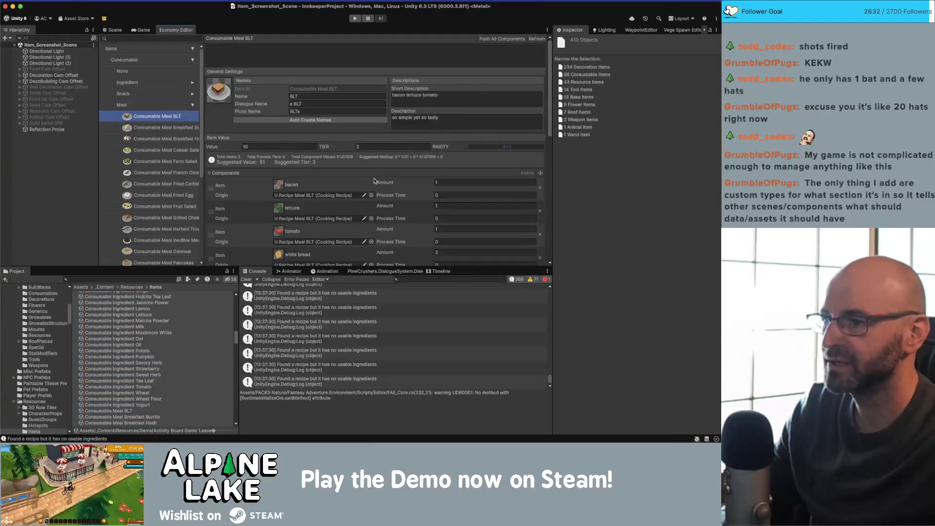
scroll(394, 167, down, 2)
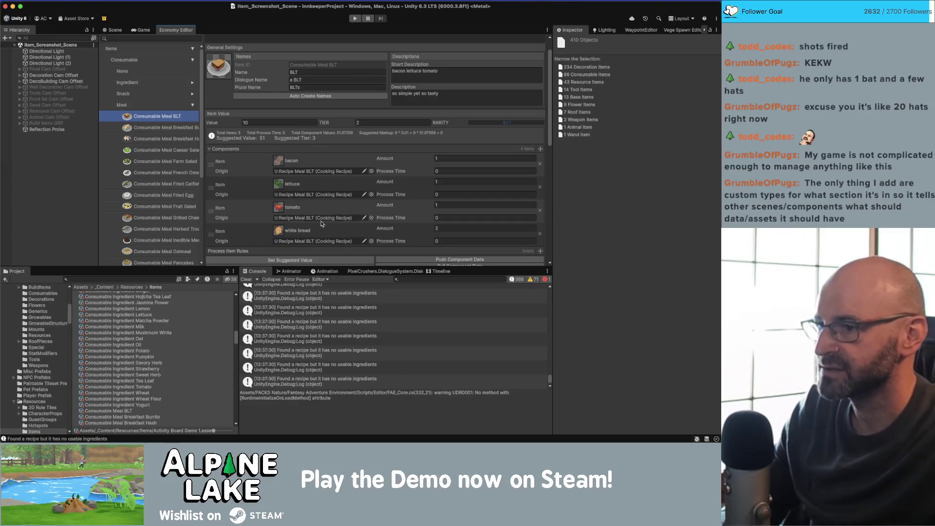
scroll(321, 225, down, 5)
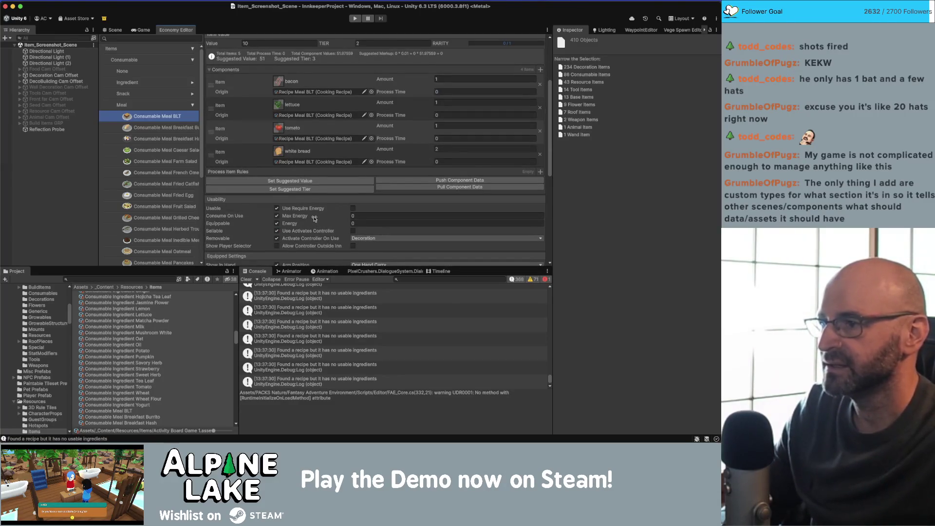
scroll(314, 219, up, 1)
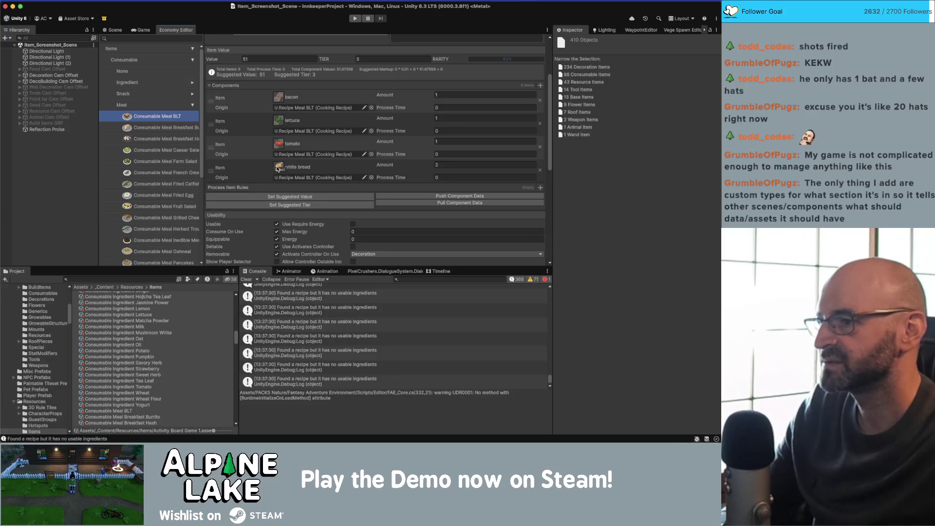
scroll(278, 170, up, 1)
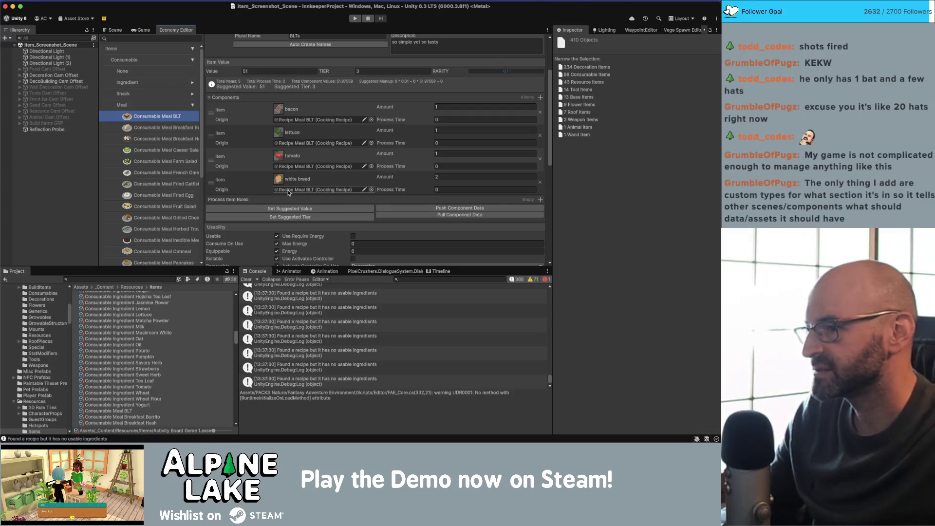
key(super+Tab)
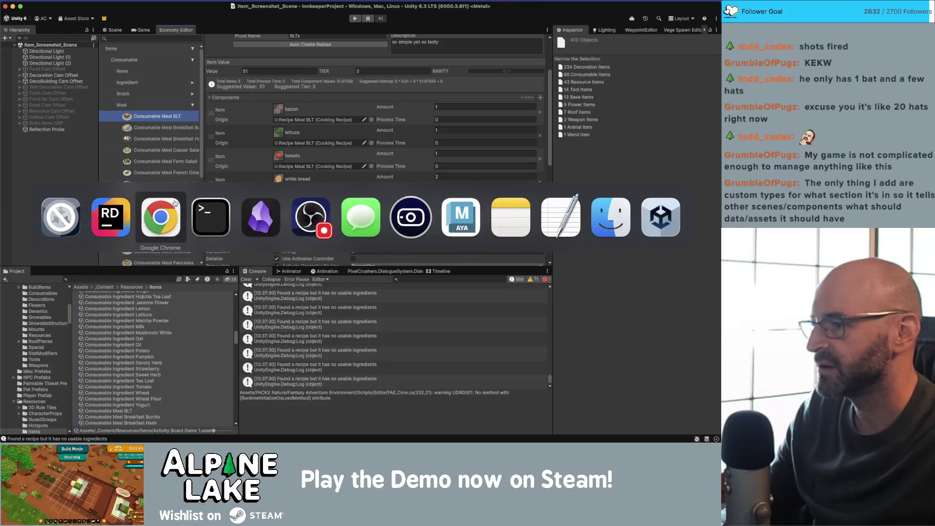
click(120, 214)
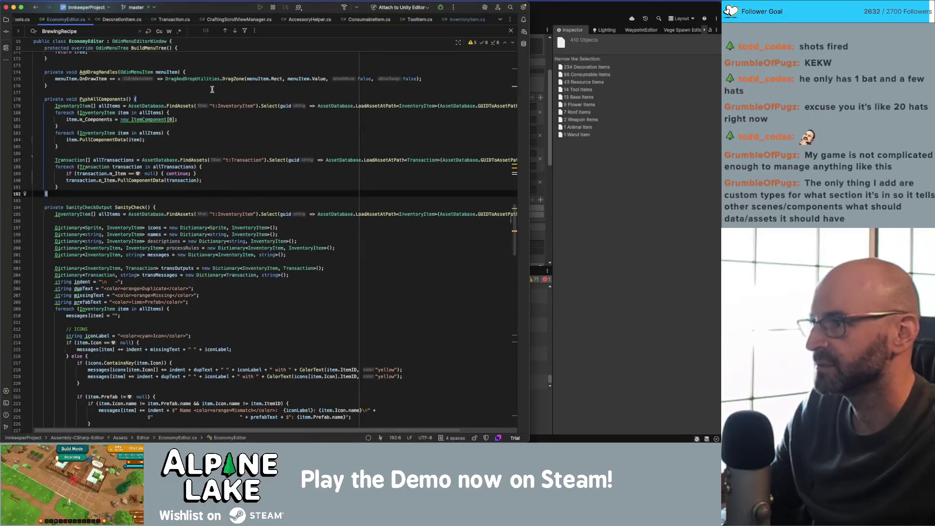
- In InventoryItem.cs, find 'suggested tier' and go to SuggestedTier's return line and suggestedTier declaration
click(467, 19)
scroll(380, 195, up, 4)
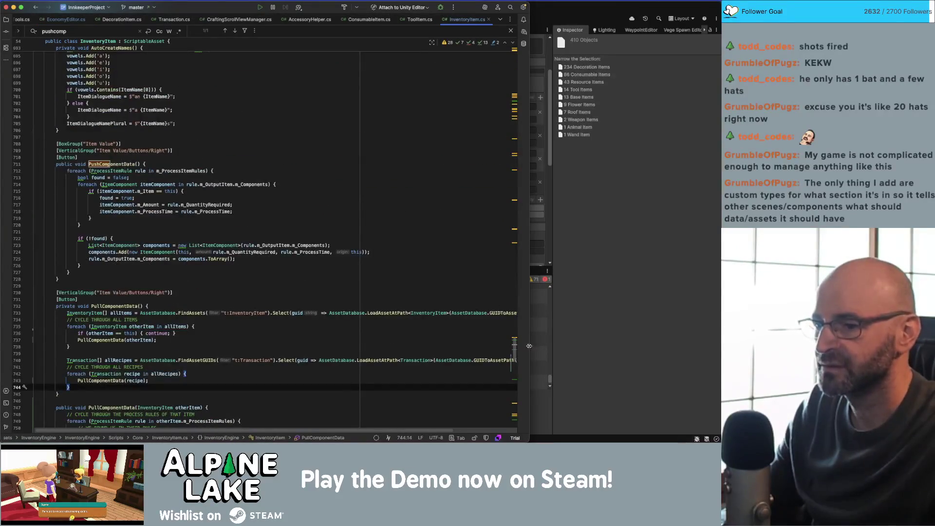
mouse_move(514, 350)
mouse_down()
mouse_move(512, 172)
mouse_move(498, 406)
mouse_up()
key(super+f)
text(sugg)
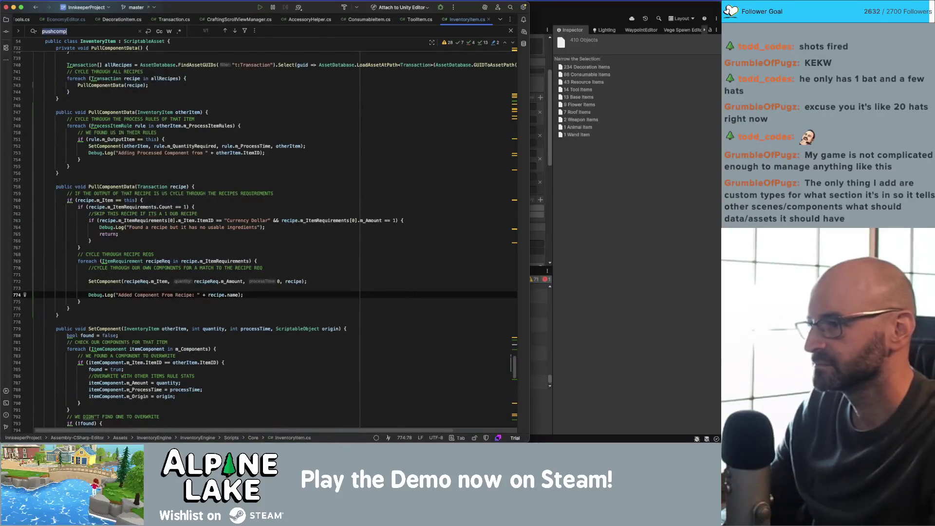
text(ested tier)
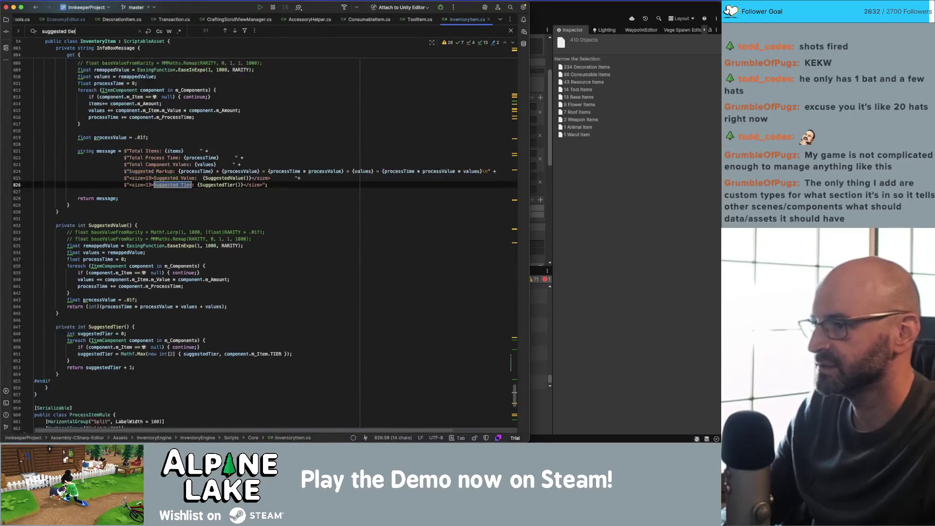
double_click(219, 185)
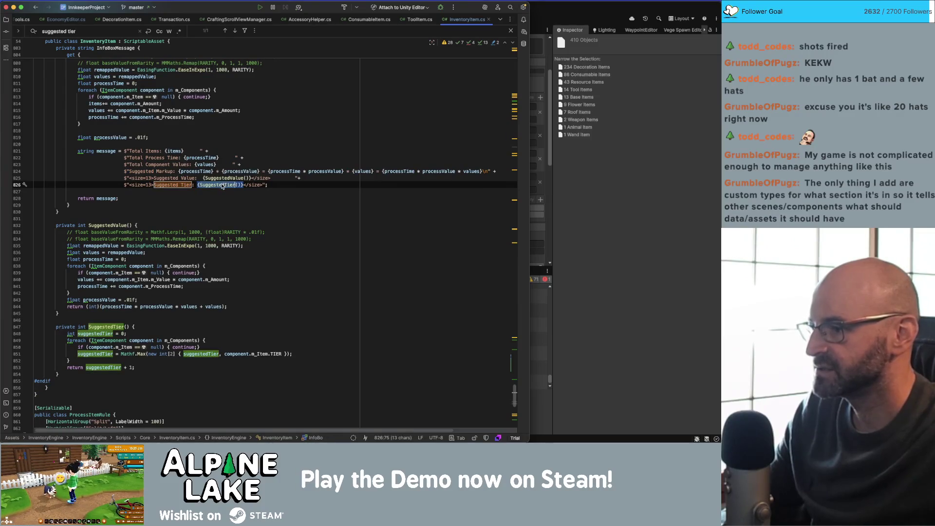
scroll(184, 268, down, 2)
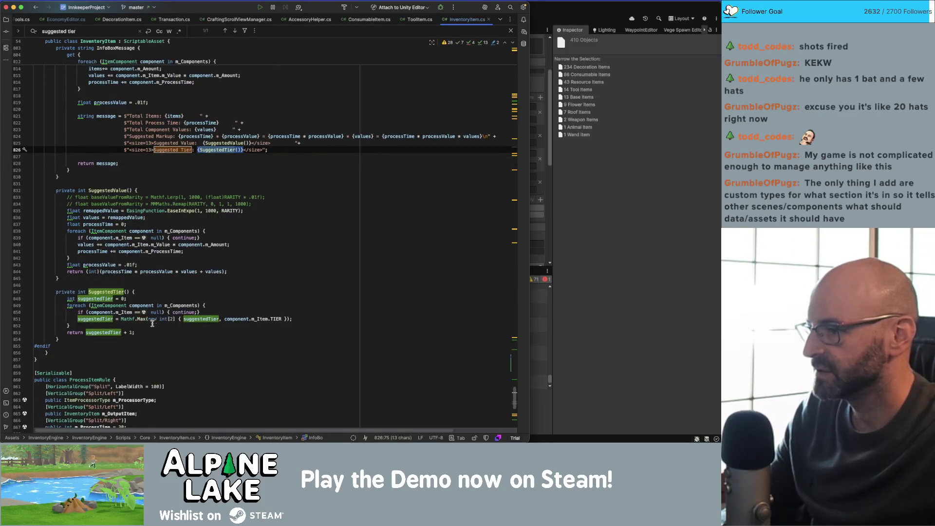
click(123, 332)
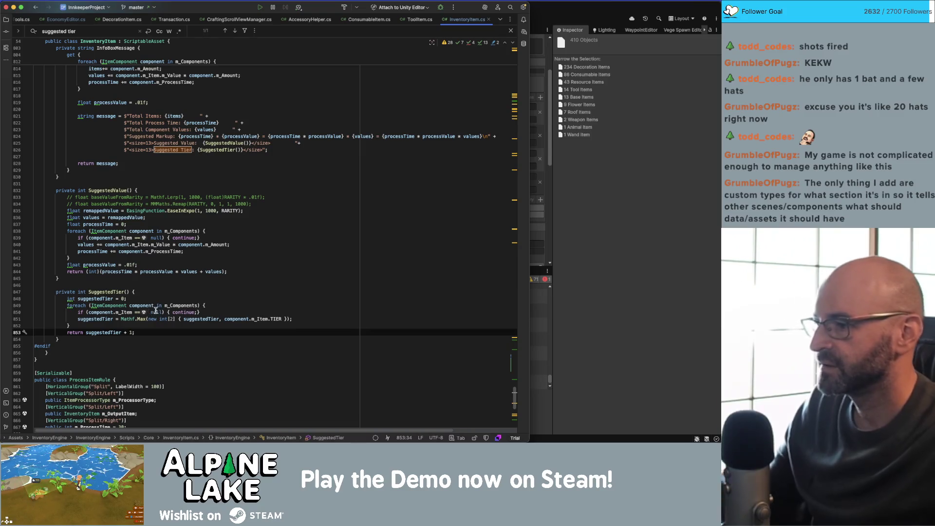
double_click(108, 299)
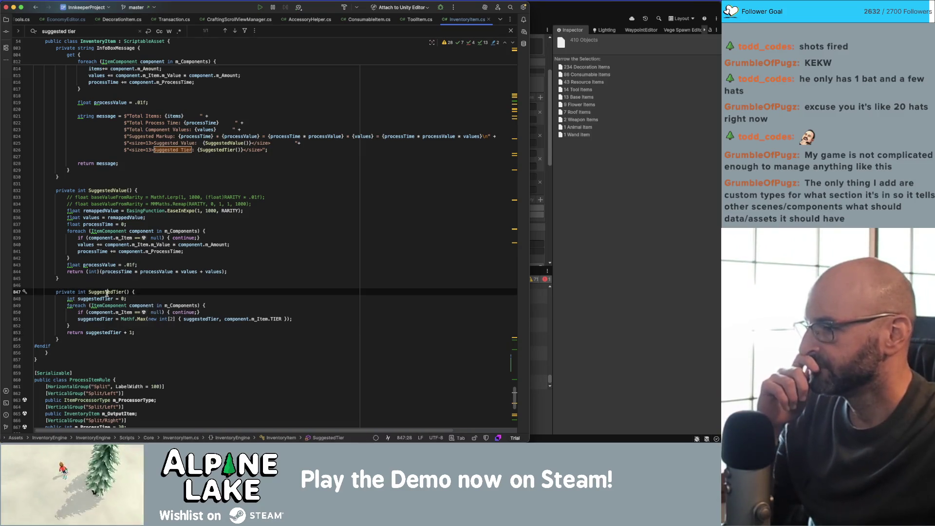
double_click(123, 299)
text(1)
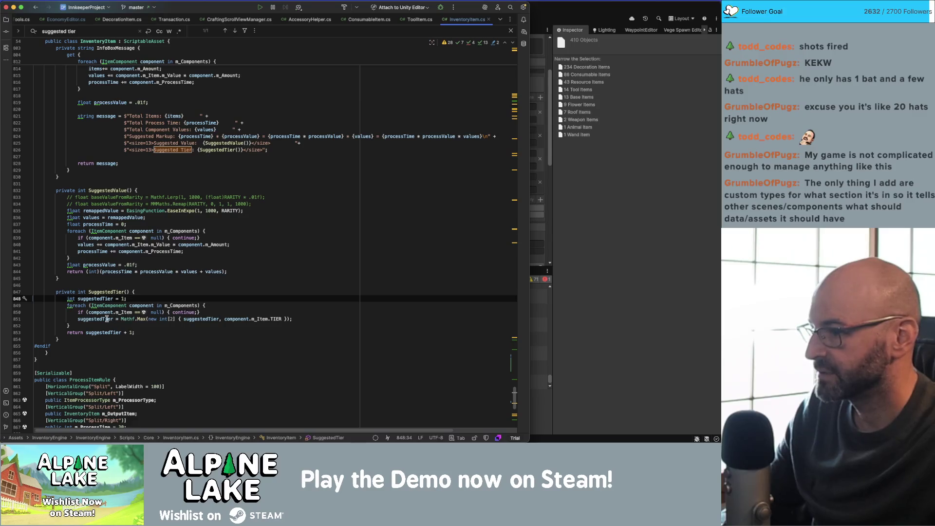
double_click(107, 319)
double_click(142, 306)
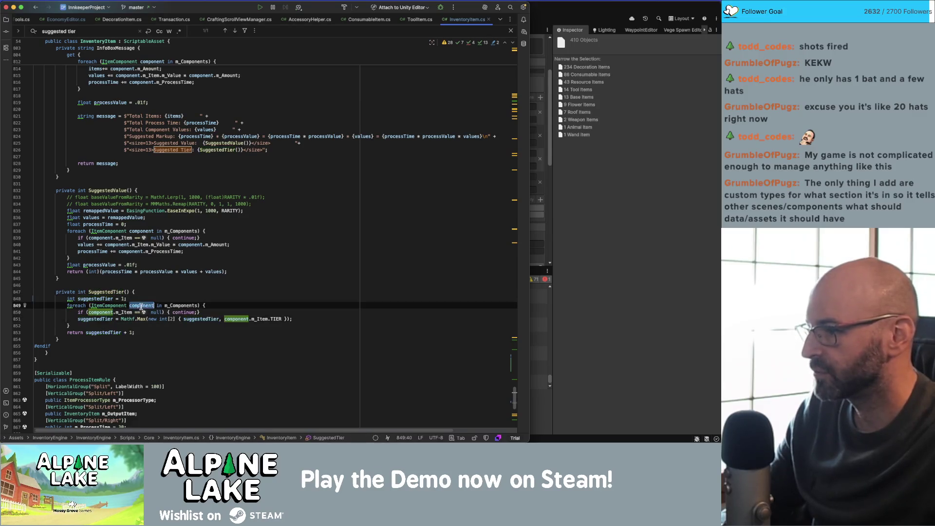
click(206, 310)
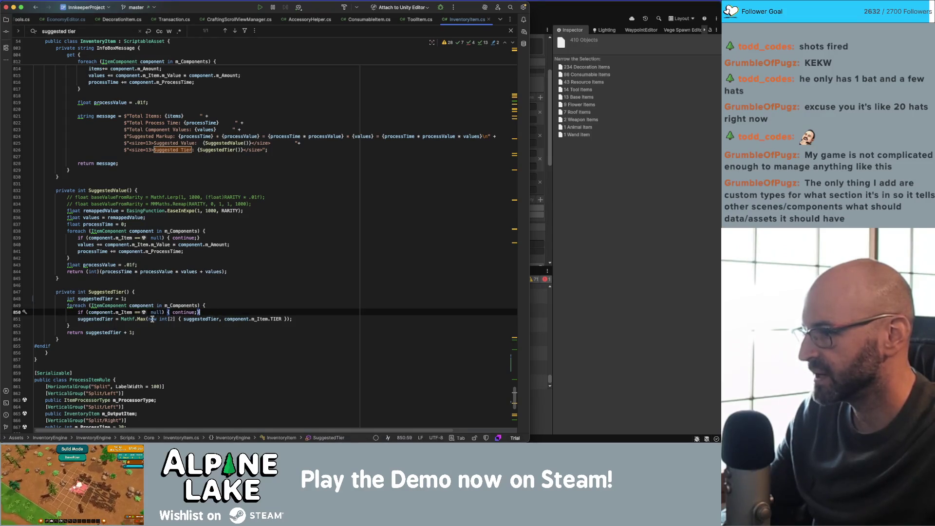
double_click(93, 319)
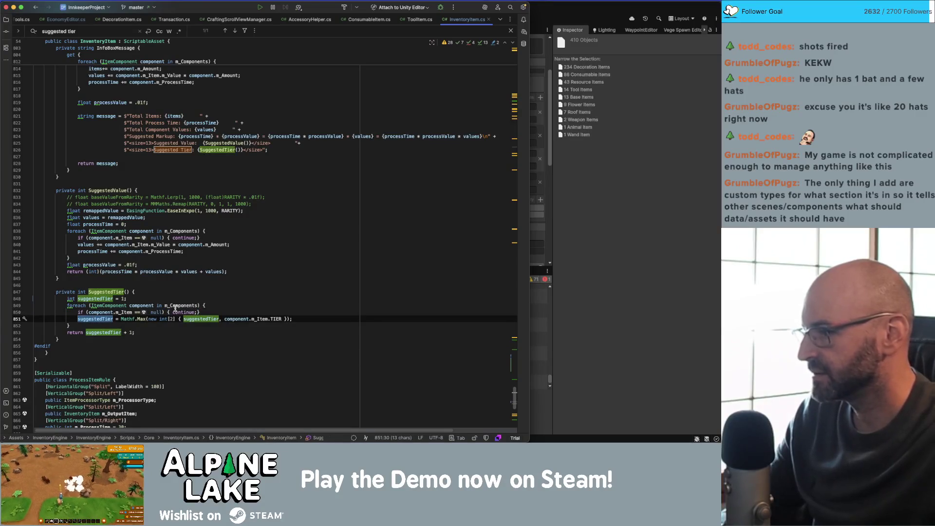
double_click(193, 318)
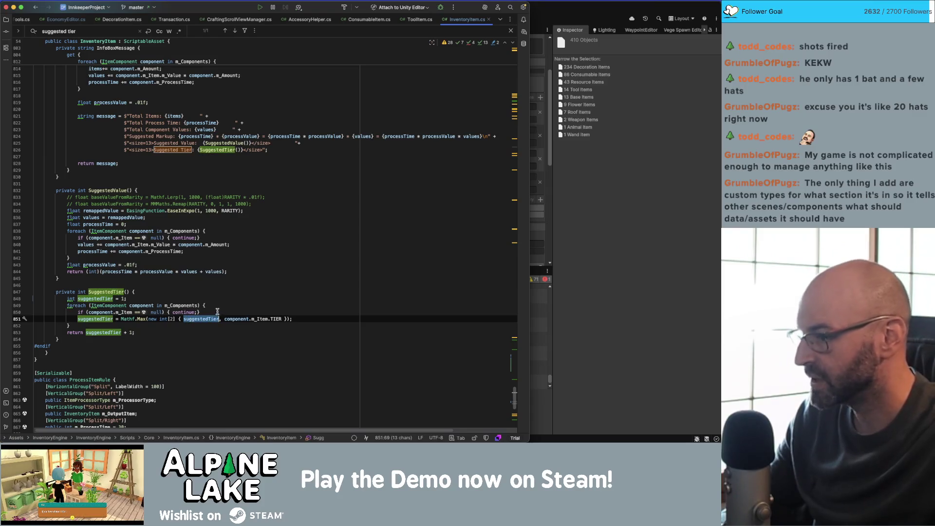
triple_click(198, 319)
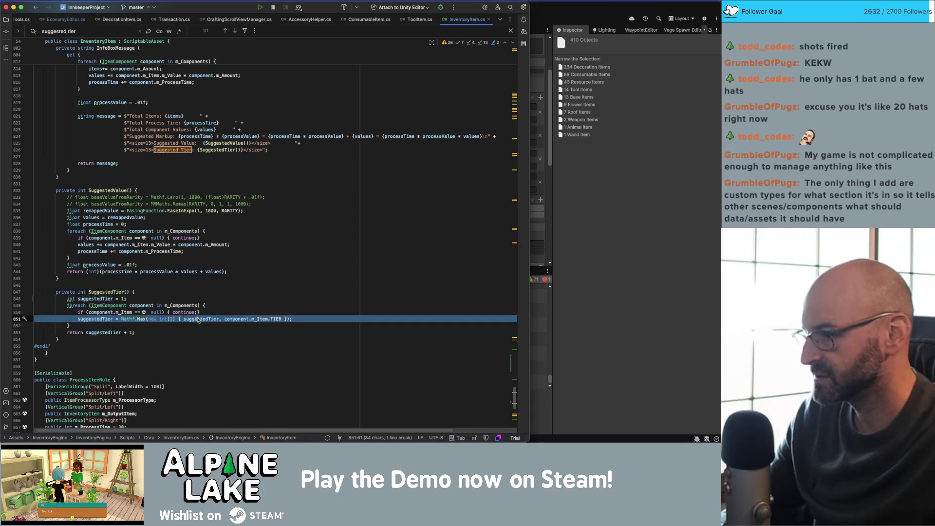
double_click(198, 319)
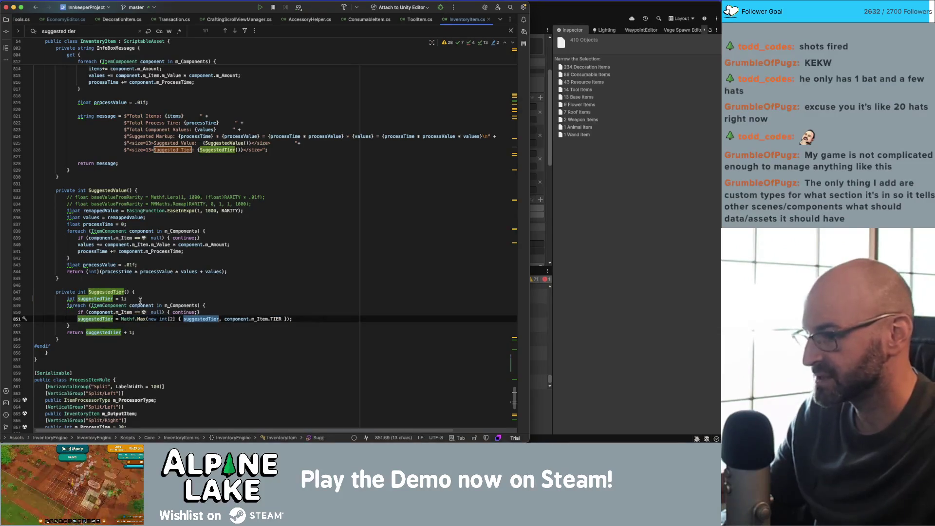
double_click(276, 319)
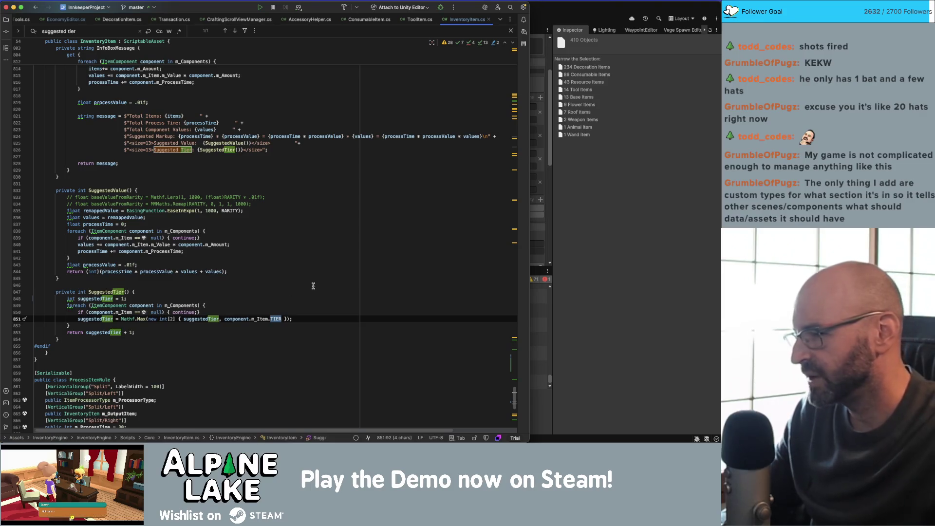
- Append '+ (component.m_Origin is InventoryItem ? 1 : 0);' after TIER on line 851
key(BackSpace)
key(super+z)
text(+)
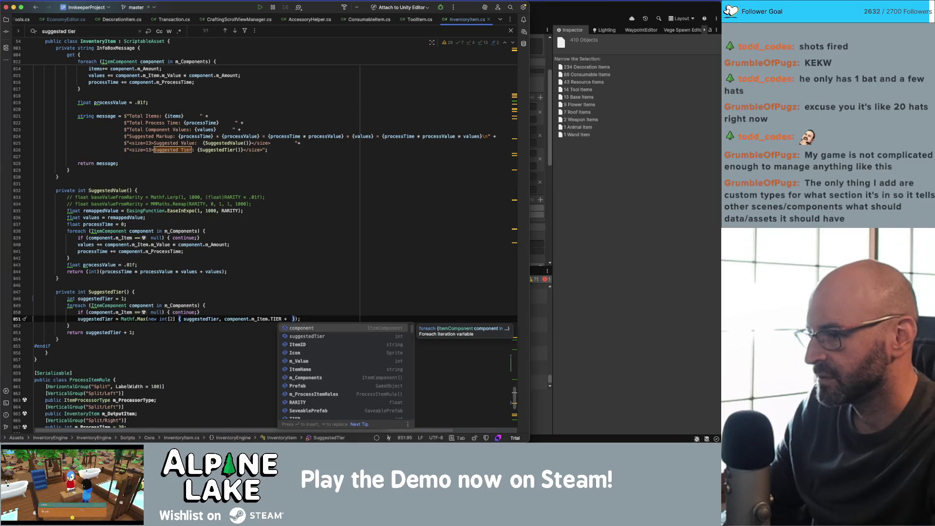
text(component.or)
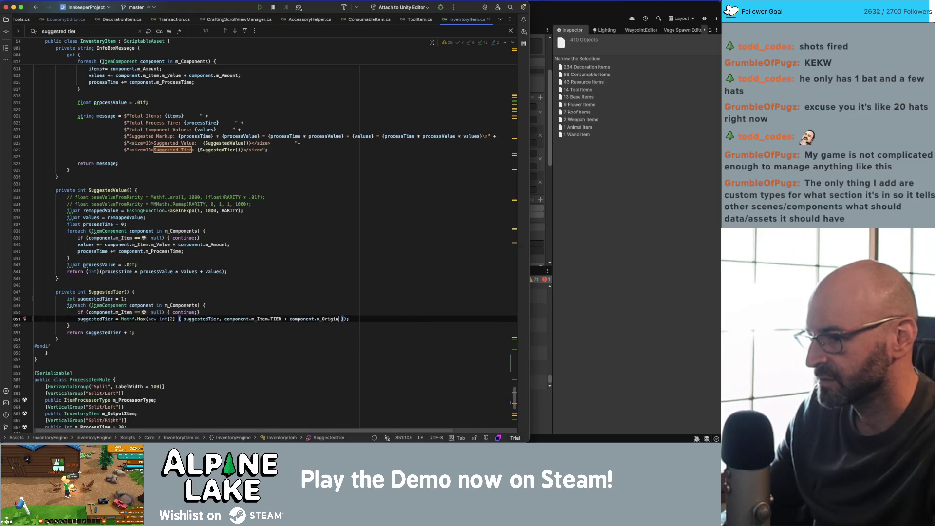
key(Return)
text(is InventoryItem)
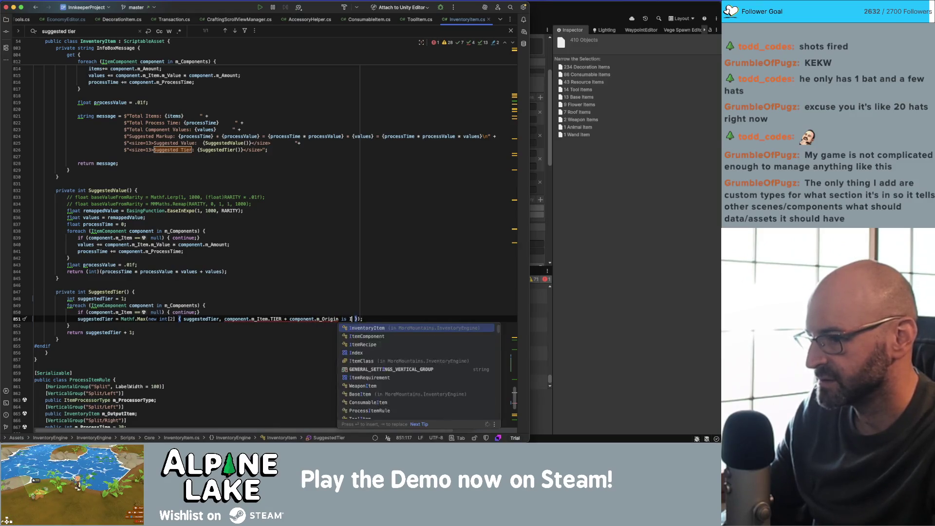
text(?)
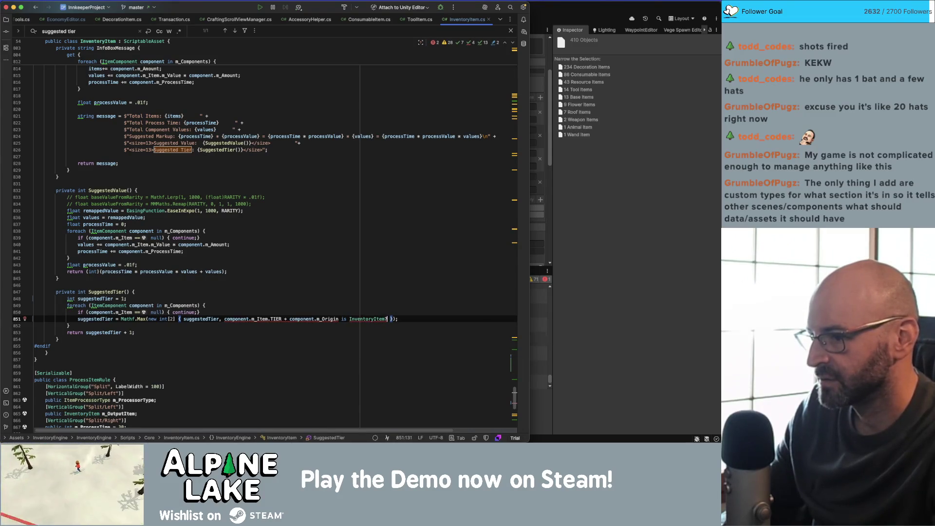
text(-)
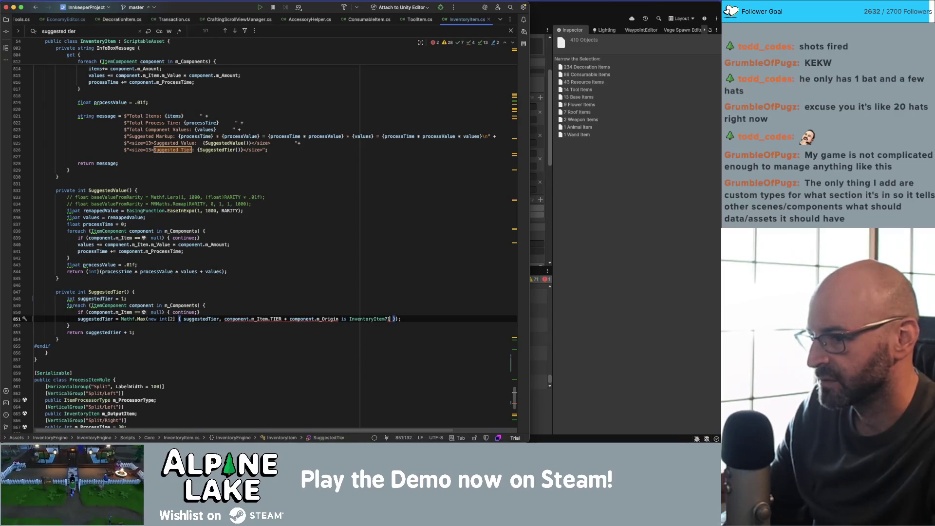
text(:0)
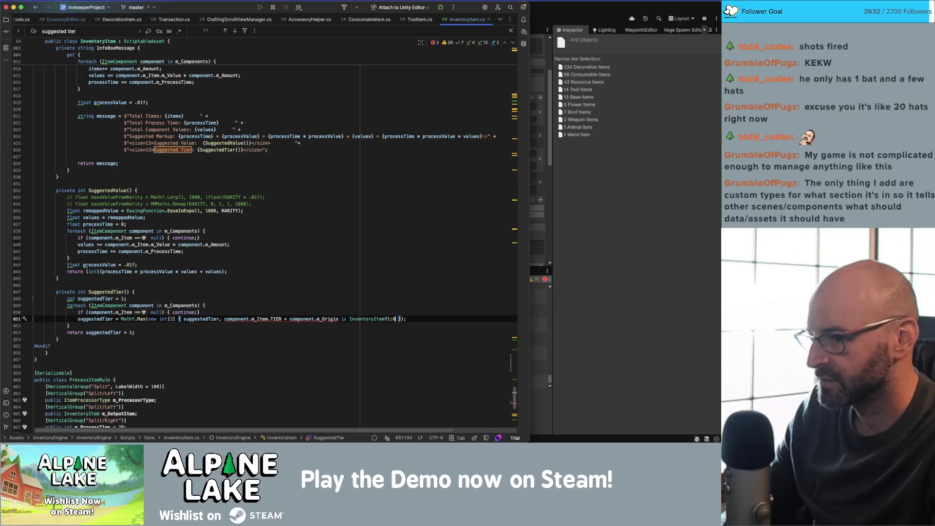
text())
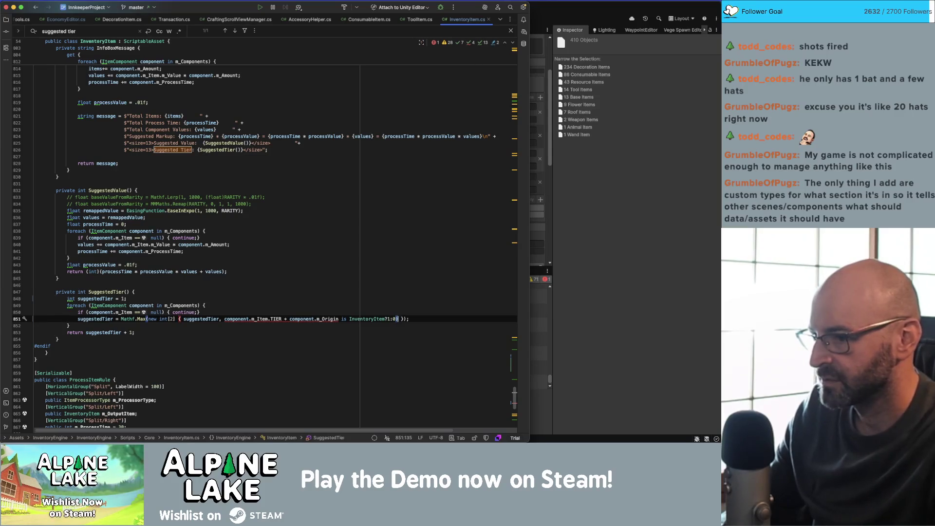
click(289, 319)
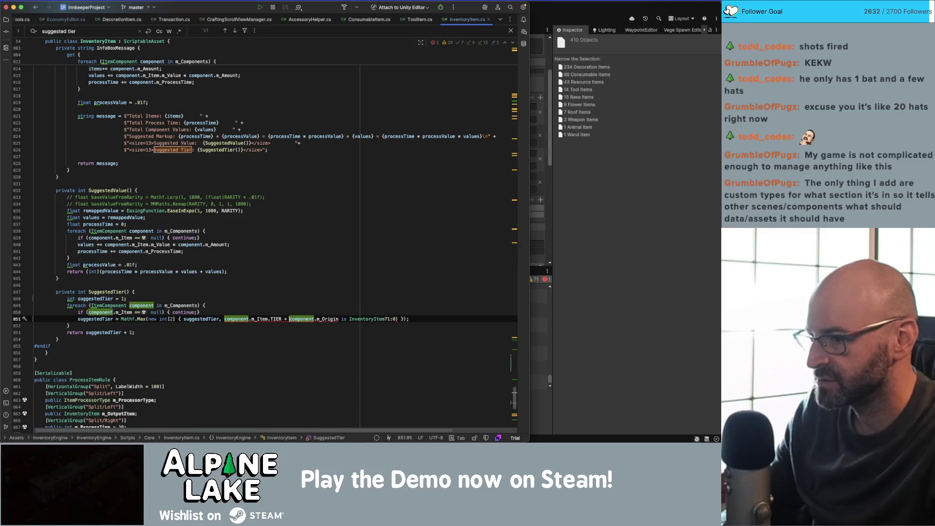
text(()
click(342, 319)
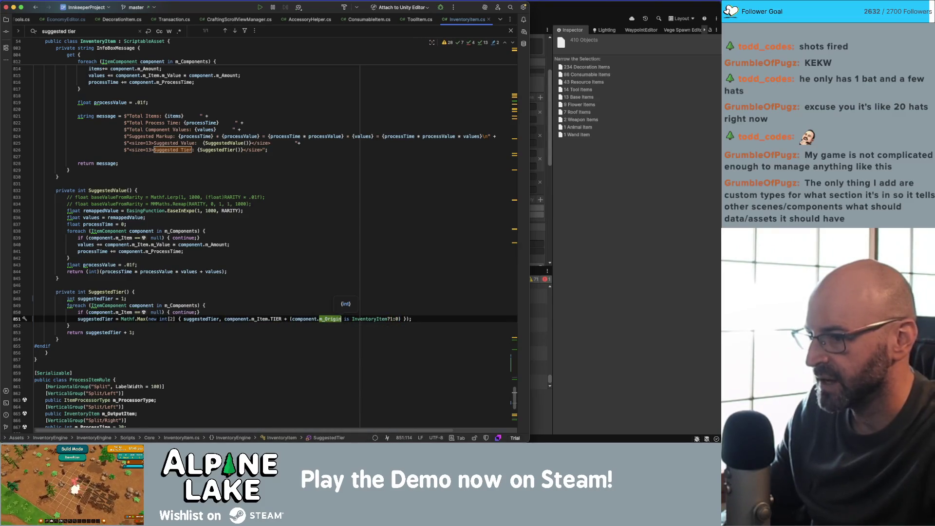
key(Down)
key(Down)
key(Down)
click(308, 299)
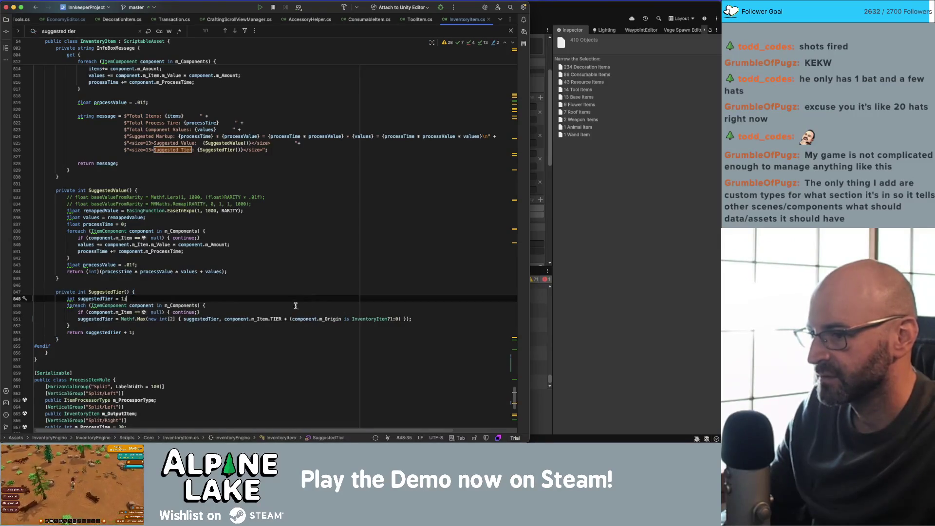
click(411, 319)
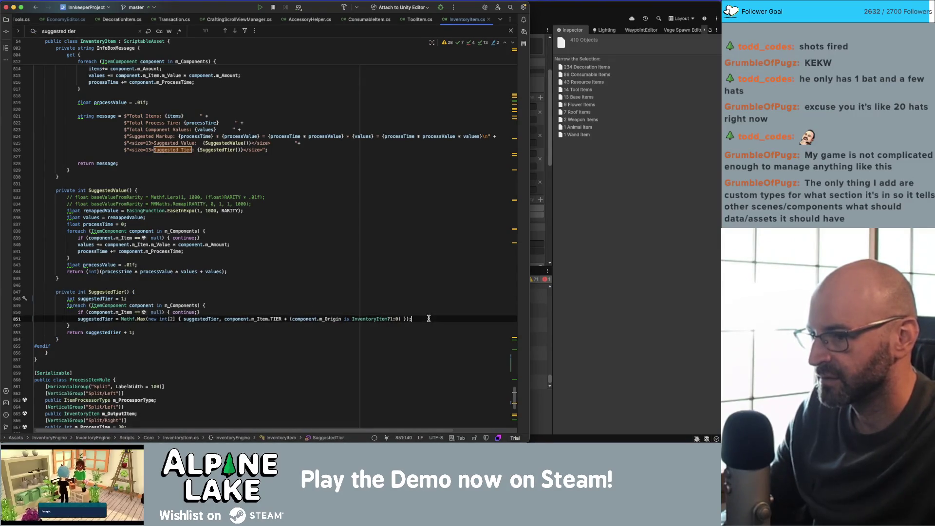
text(;)
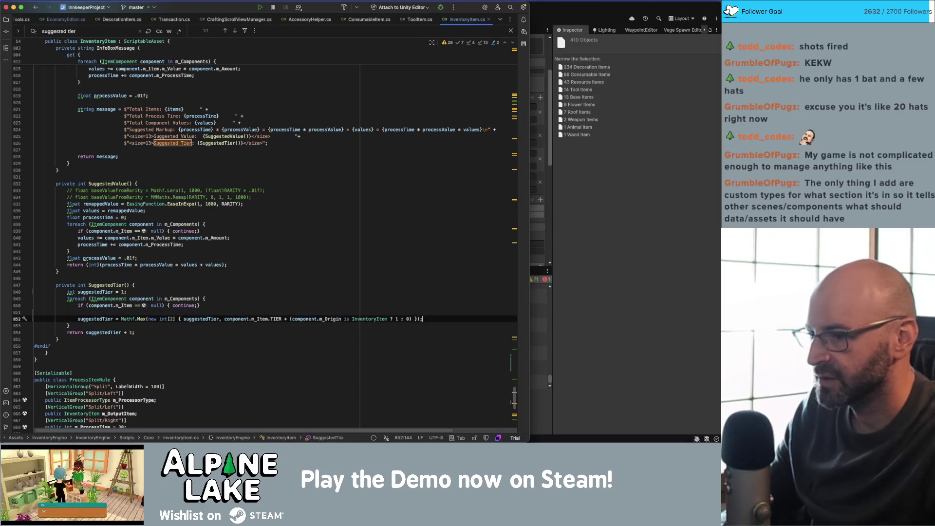
- Inspect m_Origin's documentation and the bonus value, then switch to Unity to test
double_click(330, 319)
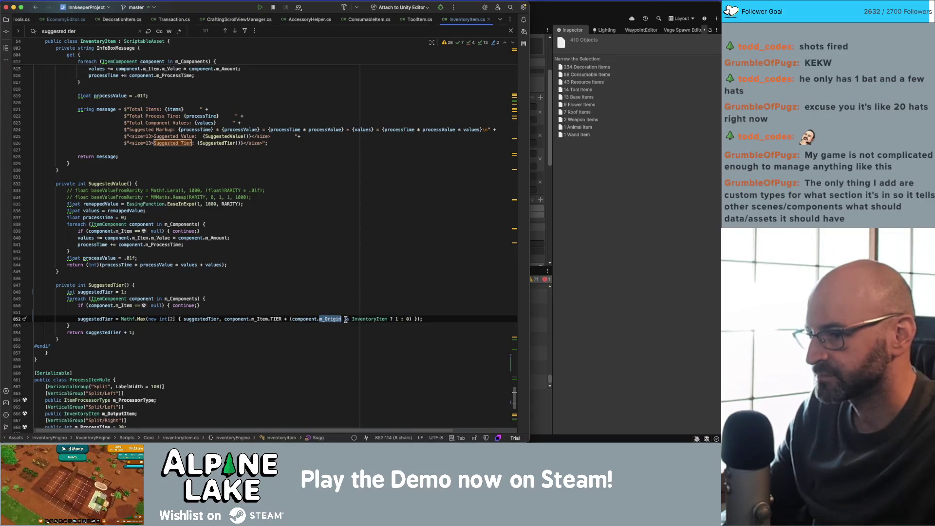
double_click(397, 319)
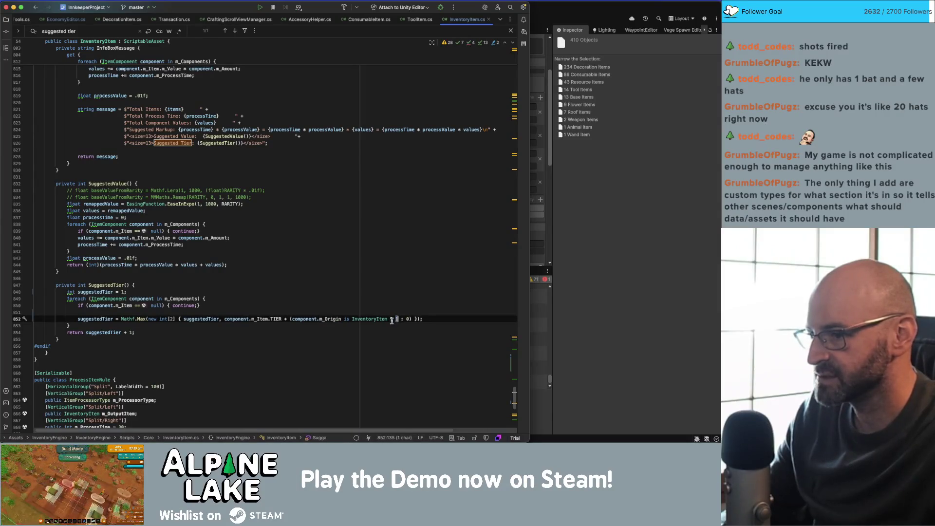
double_click(324, 319)
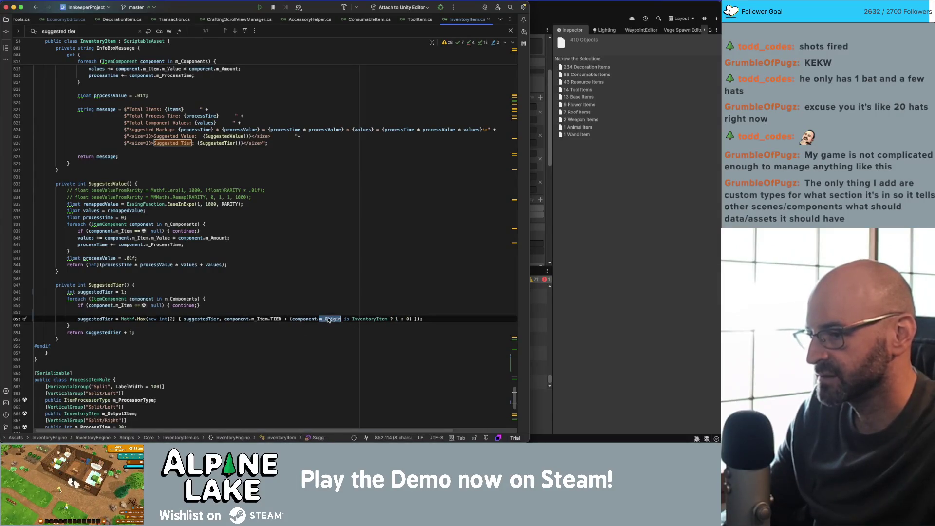
mouse_move(330, 320)
click(411, 303)
key(super+Tab)
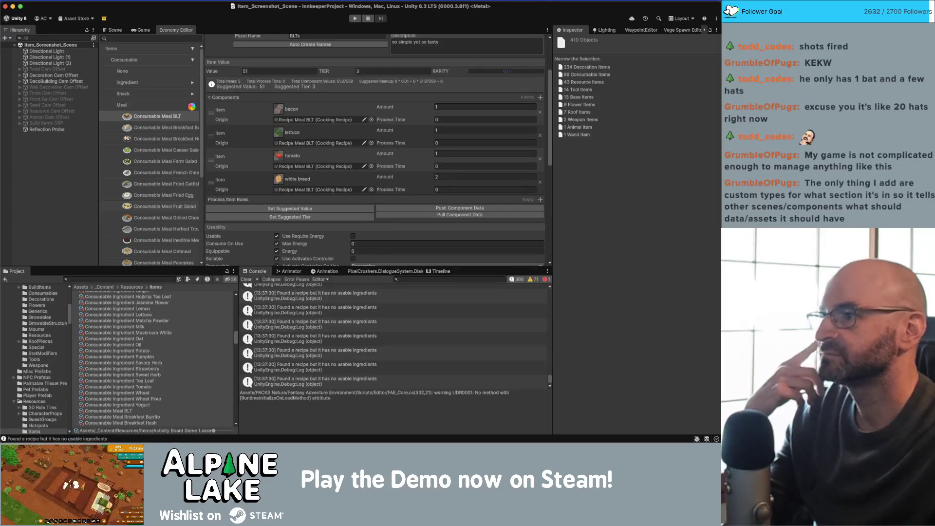
- Set the BLT meal's TIER to 2, recalculate its suggested value, and locate the white bread item
click(346, 106)
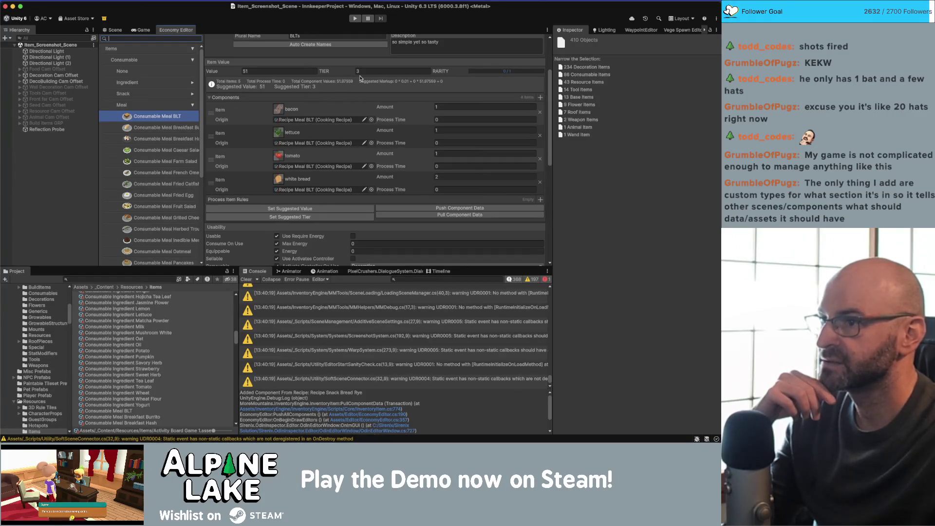
click(373, 71)
text(2)
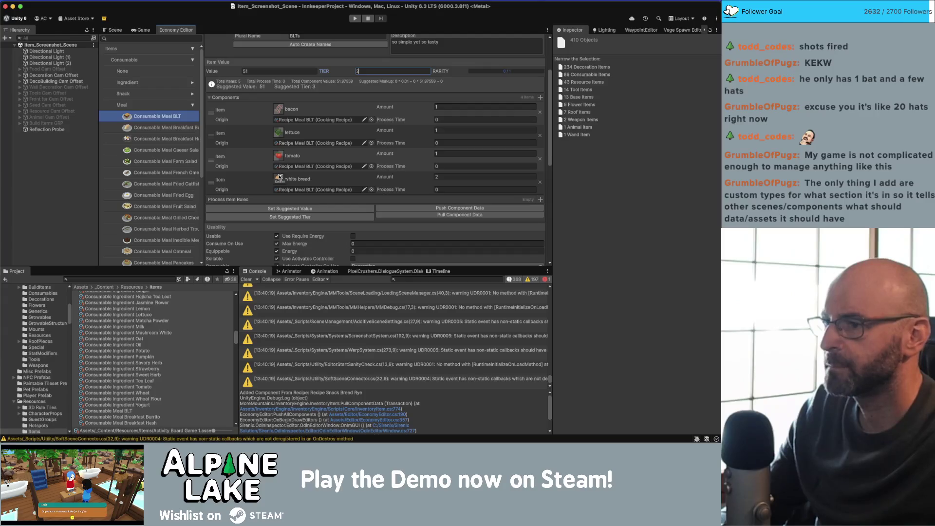
click(280, 207)
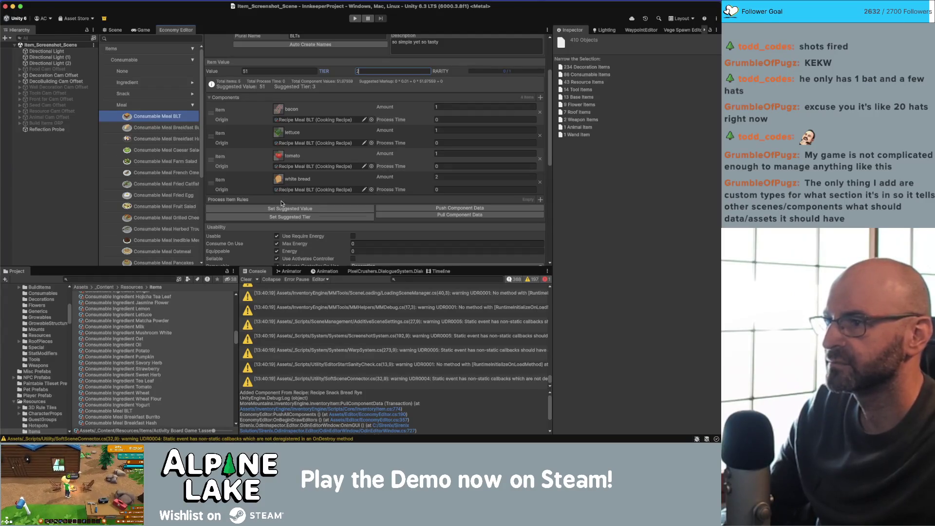
key(super+Tab)
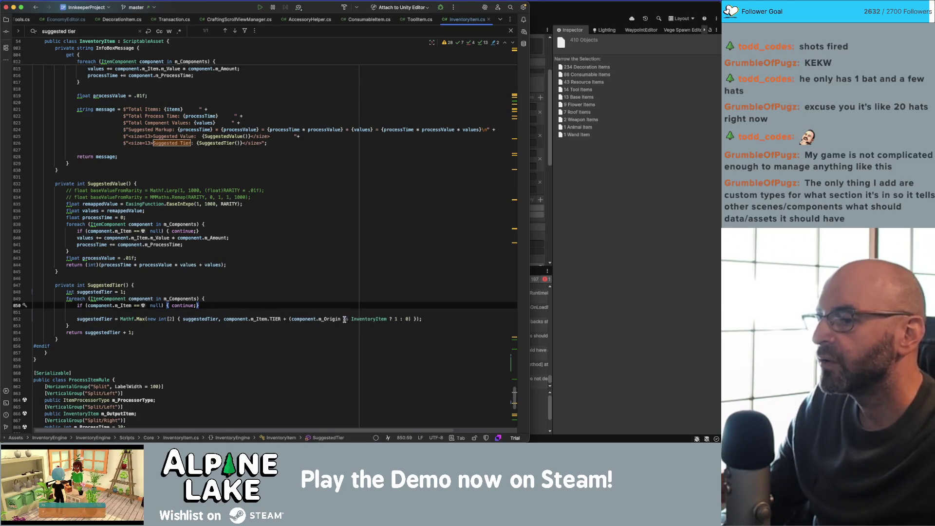
key(super+Tab)
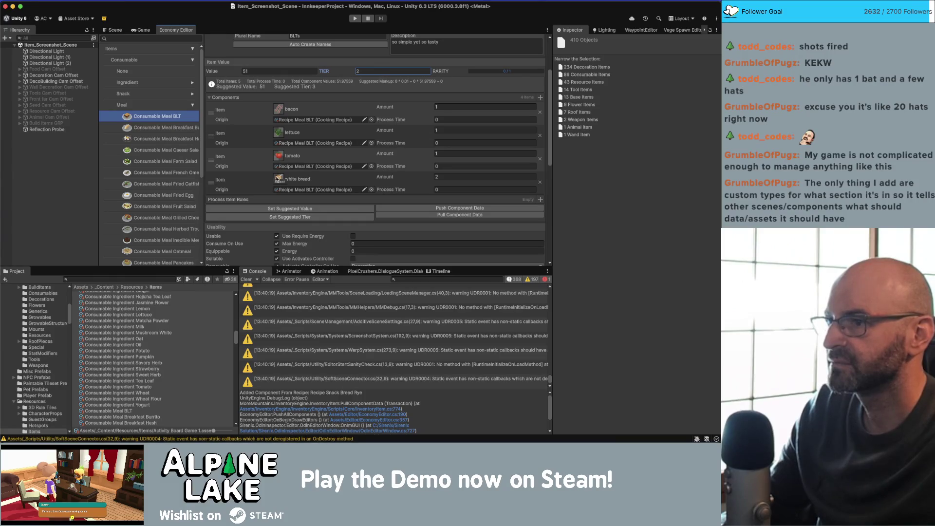
click(278, 178)
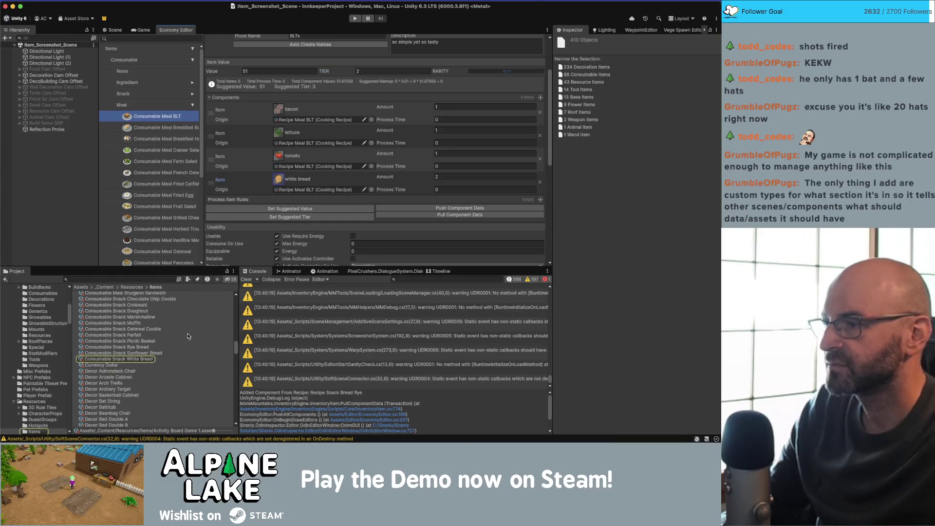
- Open Consumable Snack White Bread, enter 2 as its TIER, then return to Rider
click(142, 360)
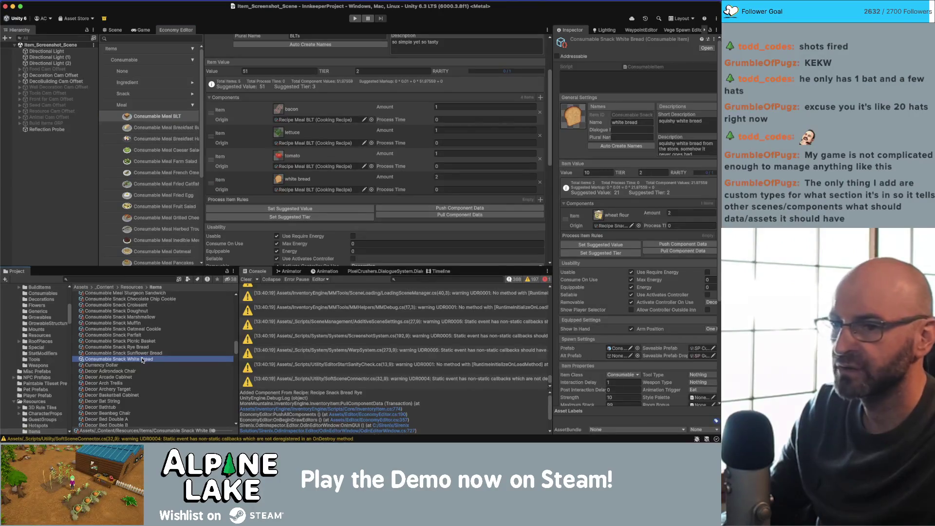
click(644, 173)
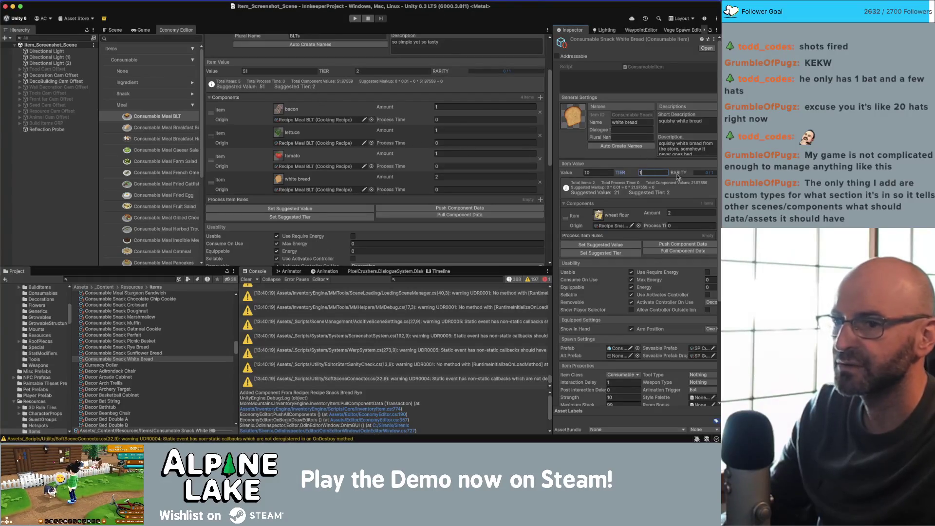
text(2)
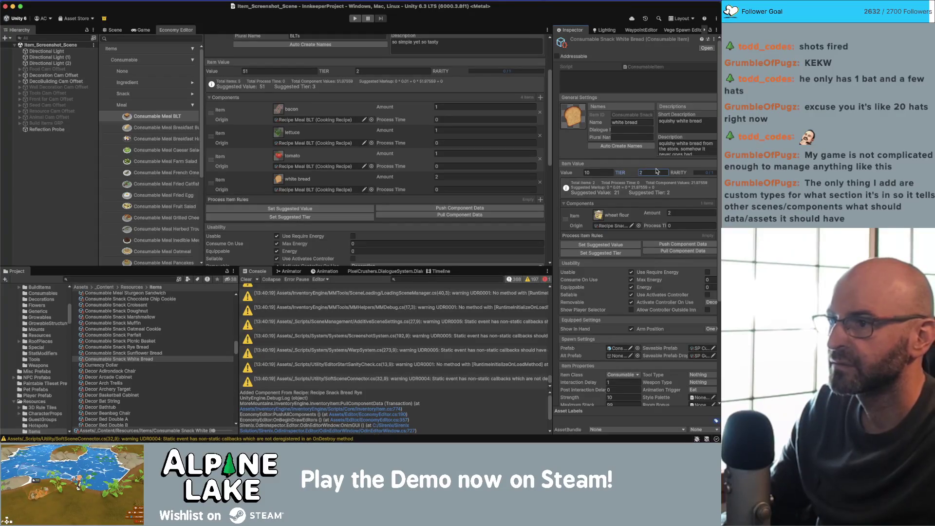
click(648, 174)
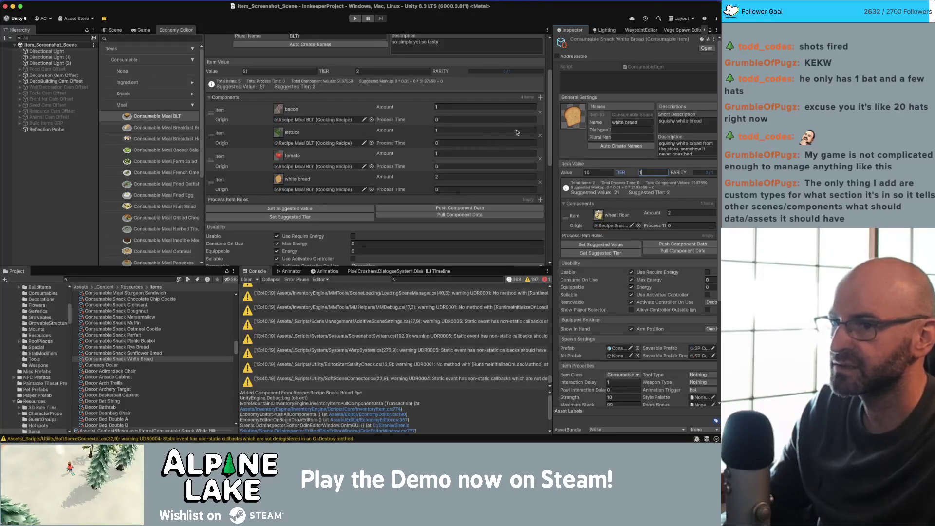
key(super+Tab)
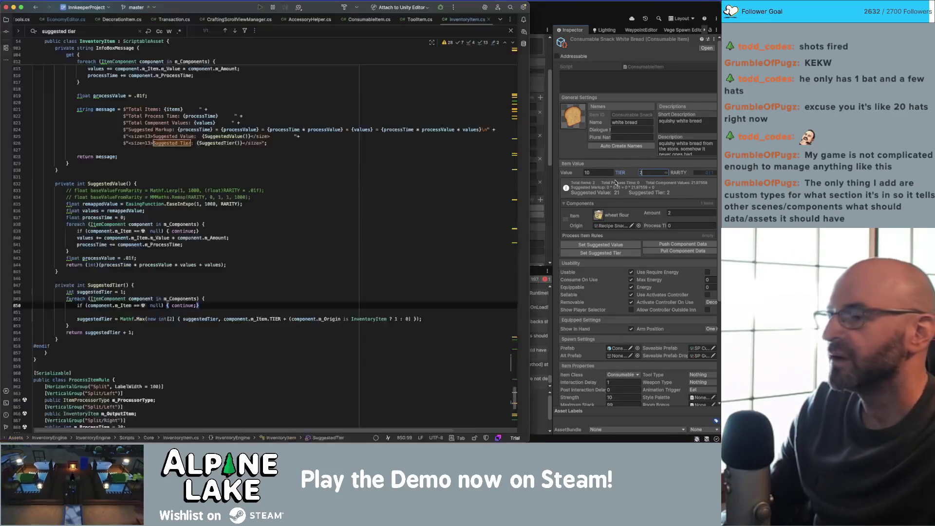
- Drop the '+ 1' from 'return suggestedTier + 1;' and check the result in Unity
click(198, 331)
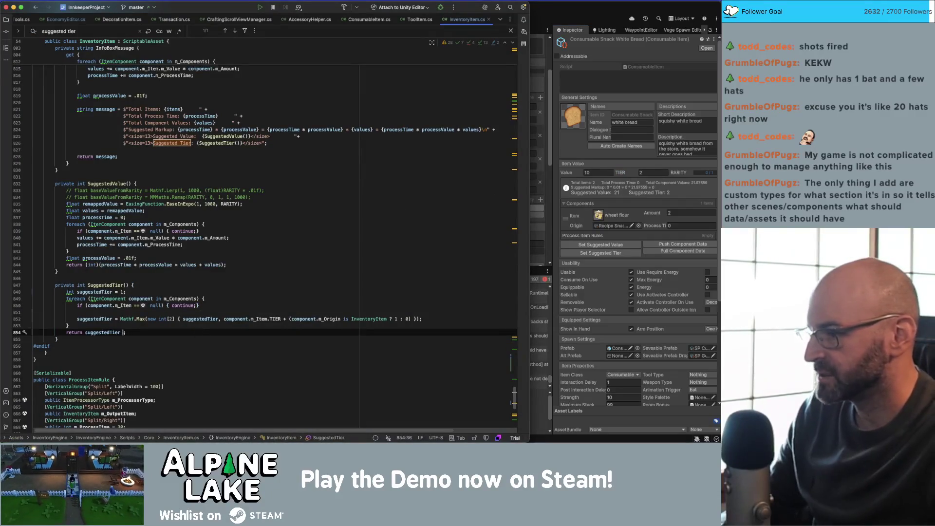
key(super+Tab)
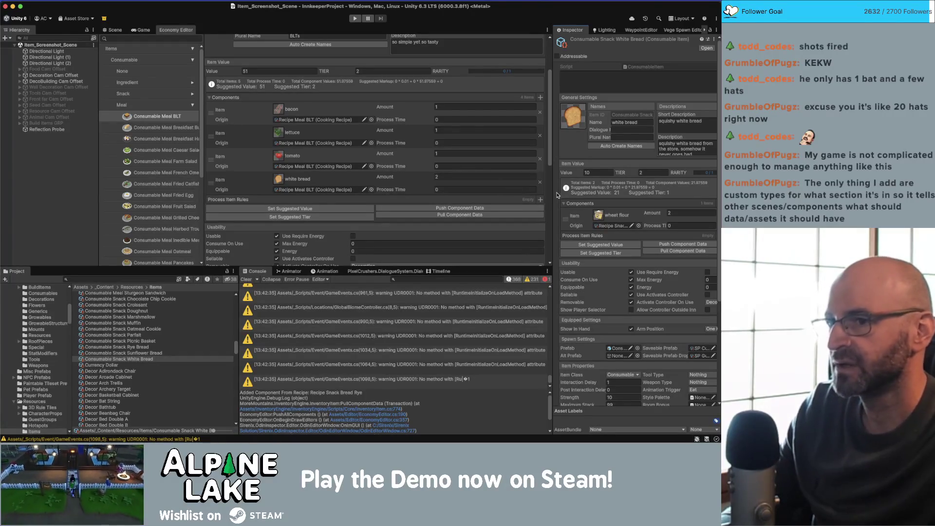
- Type 1 into White Bread's TIER field in the Inspector, then go back to Rider
click(650, 172)
text(1)
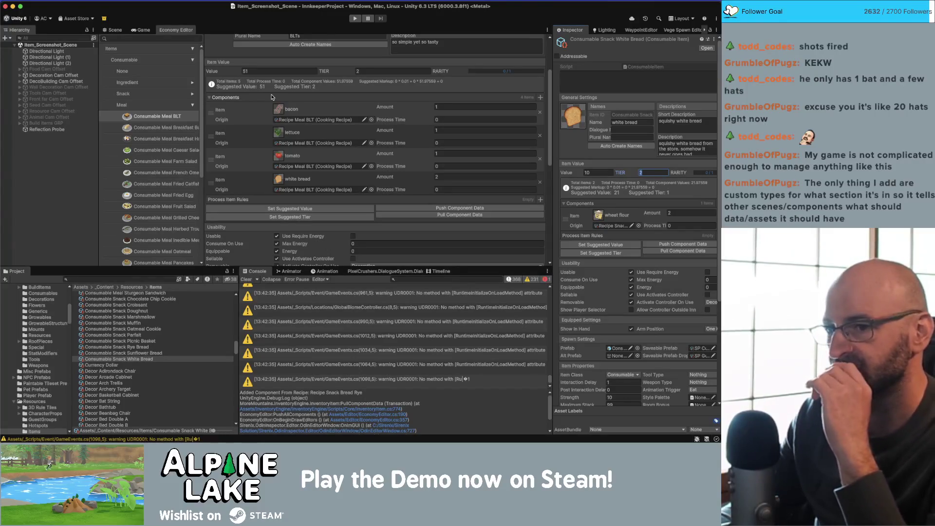
key(super+Tab)
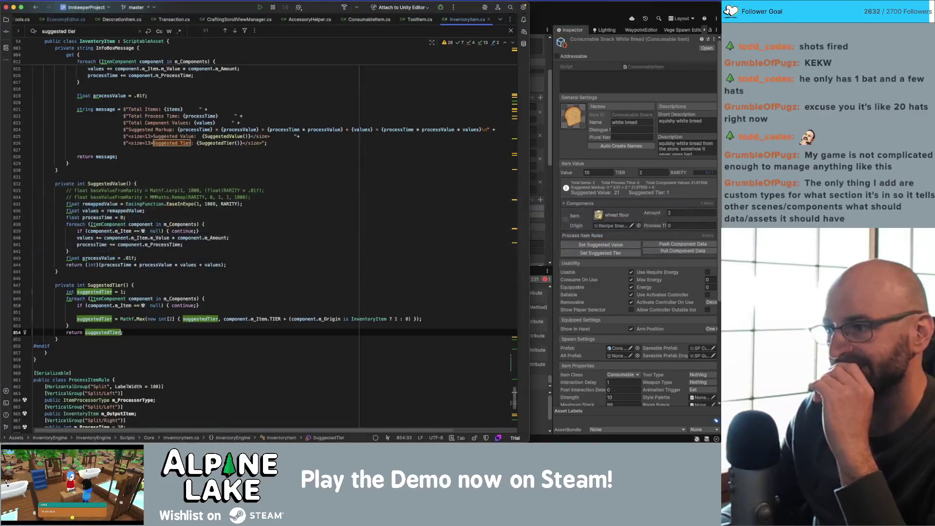
- Scroll up to the InfoBoxMessage getter at line 822, then navigate back to GetItemDepth
click(268, 116)
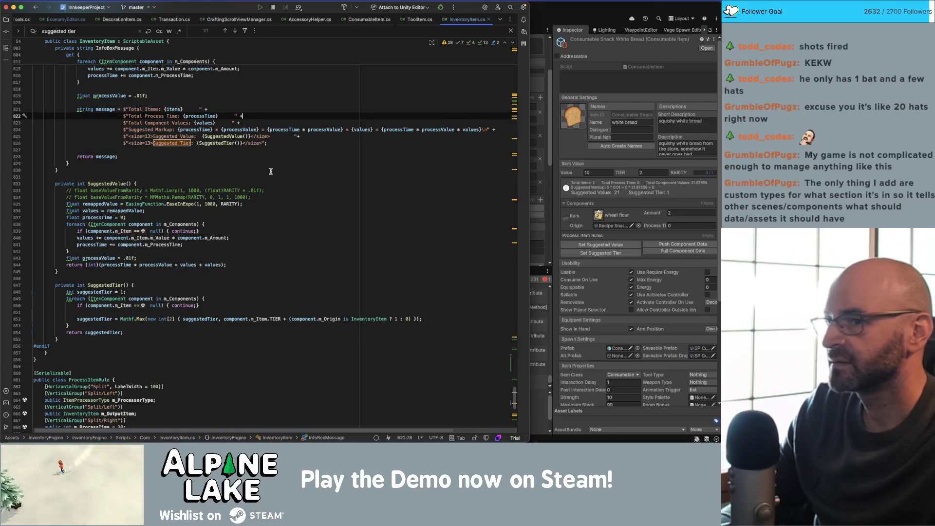
scroll(271, 171, up, 5)
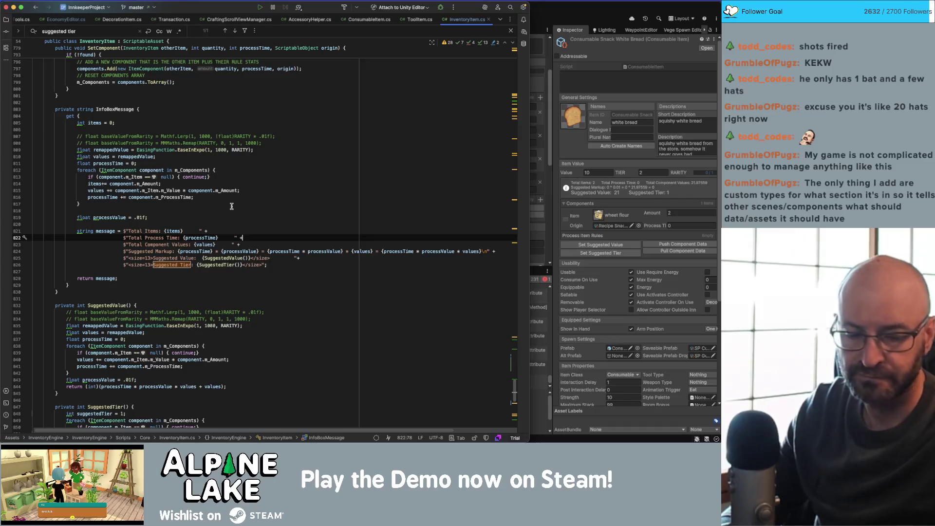
key(super+bracketleft)
- Write 'return 1 + GetItemDepth();' in GetItemDepth's else branch
text(GetItem)
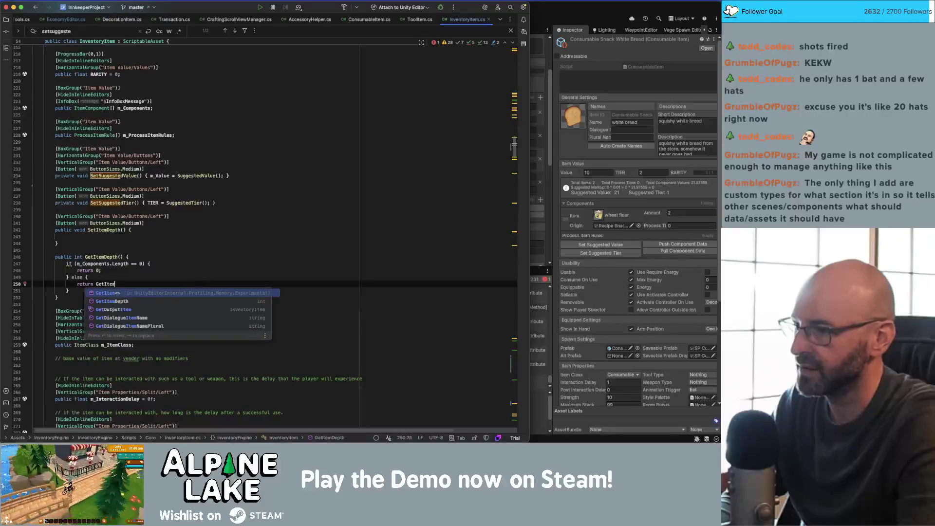
text(Depth)
key(Return)
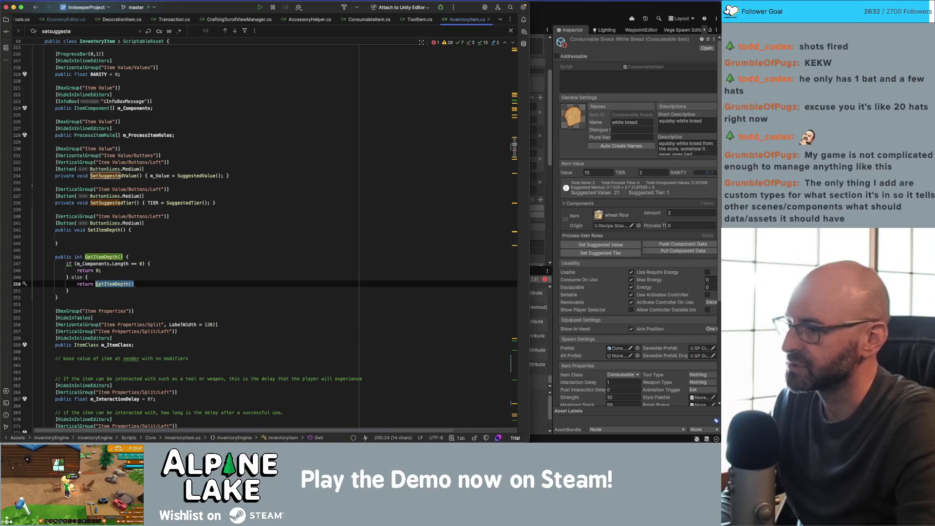
key(alt+BackSpace)
key(alt+BackSpace)
text(1)
key(Right)
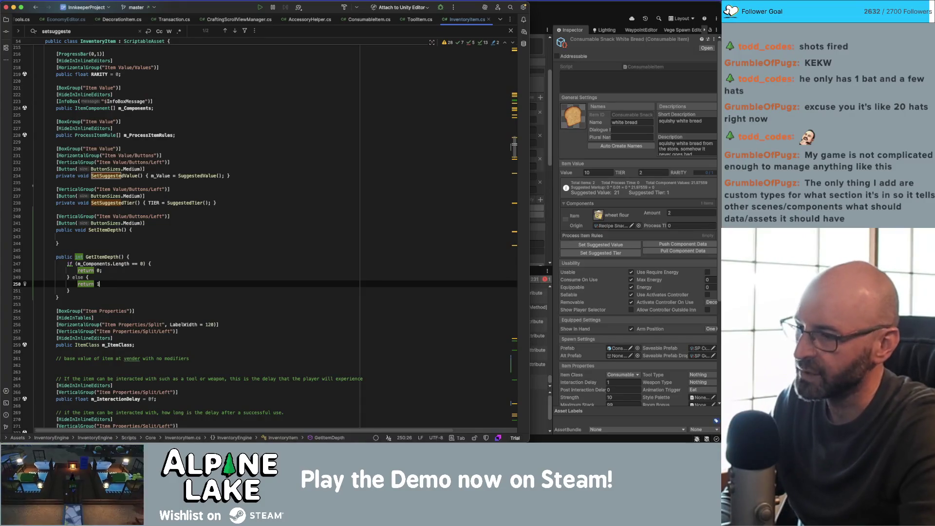
text( + GetItem)
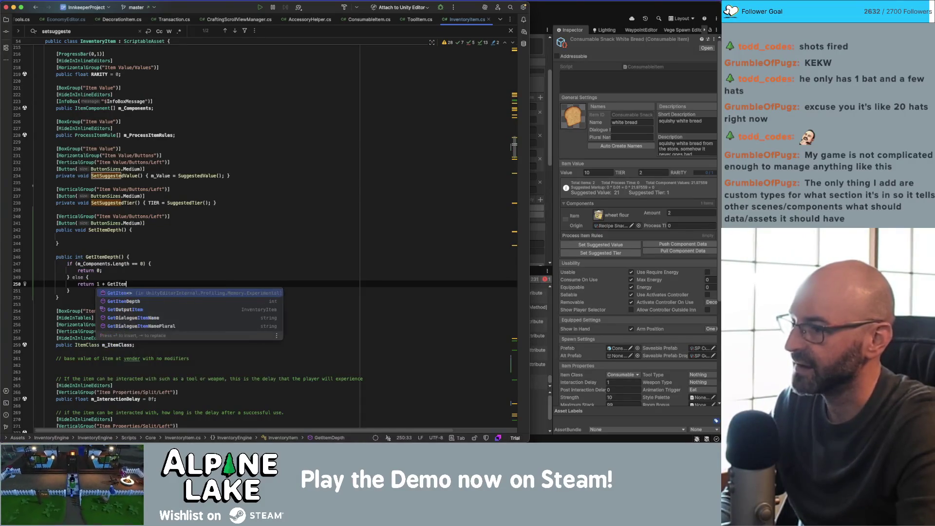
text(Dept)
key(Return)
text(;)
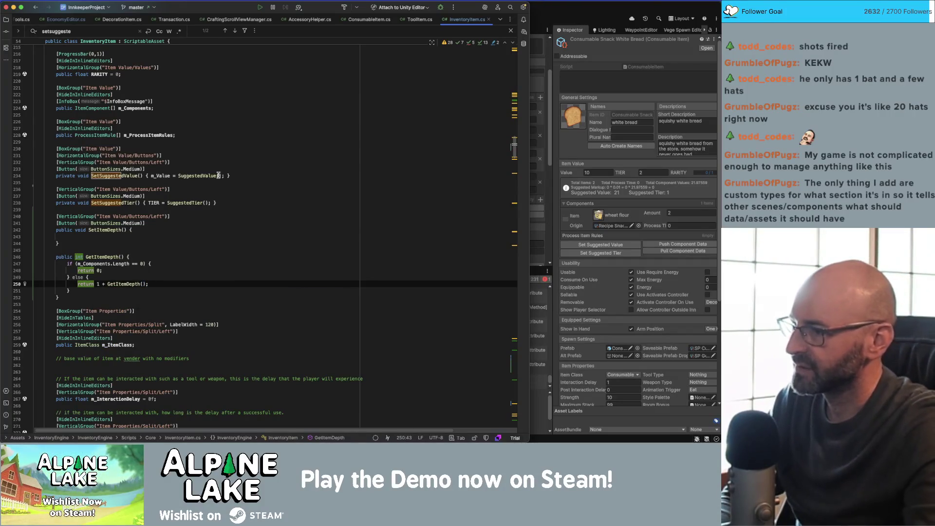
- Select GetItemDepth to check its usages, then move into the empty SetItemDepth stub
double_click(111, 257)
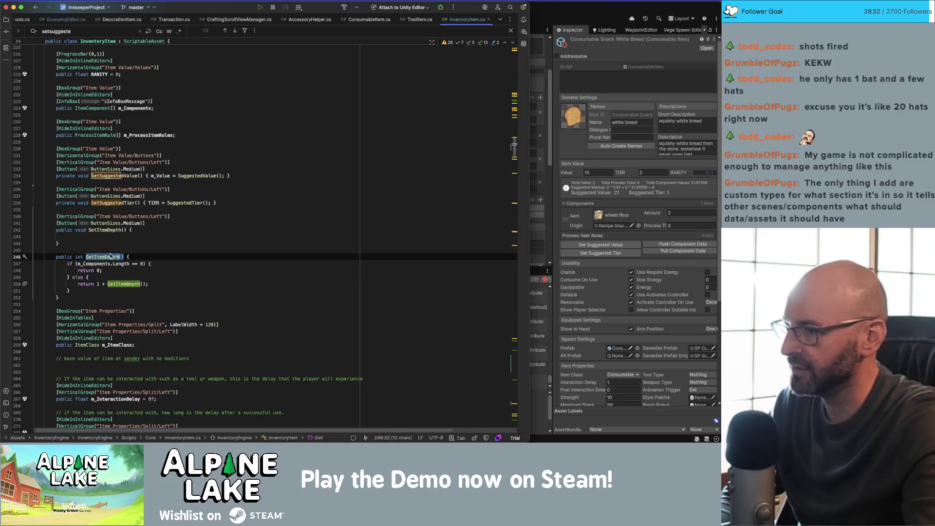
click(110, 256)
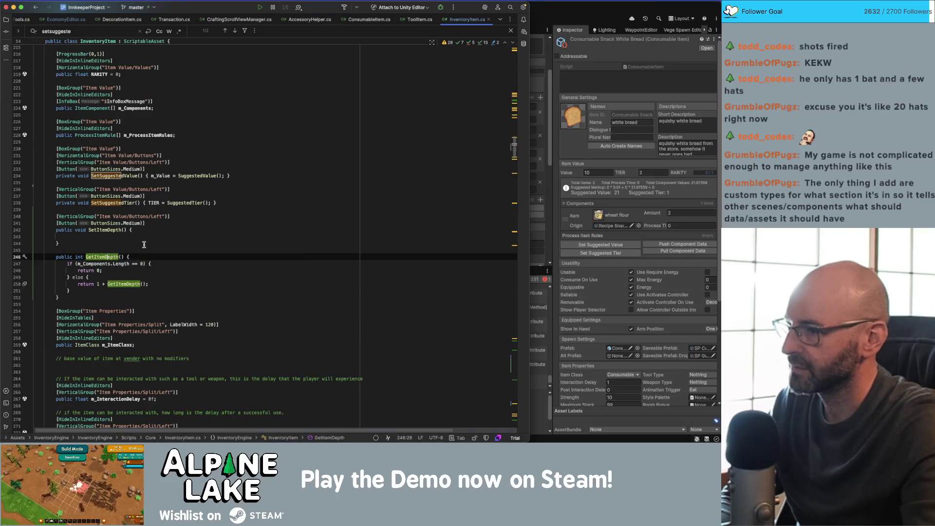
double_click(115, 257)
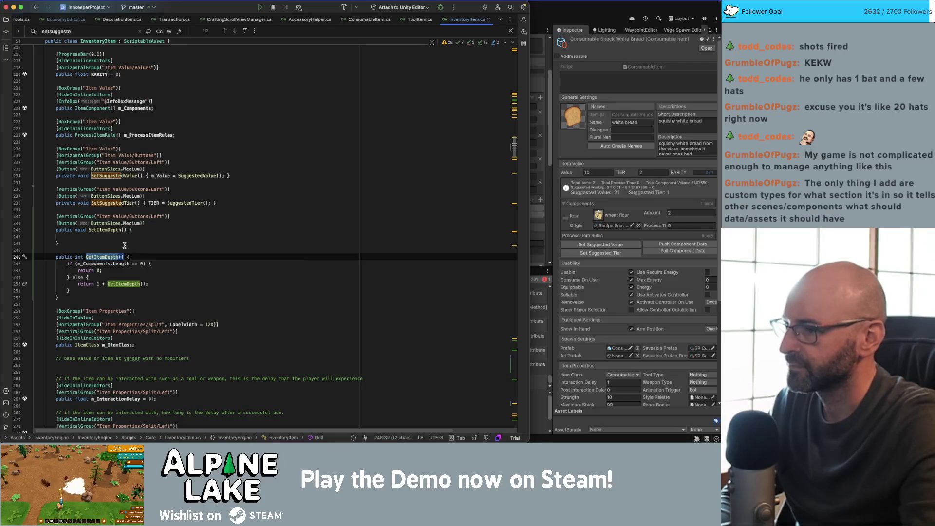
mouse_move(102, 264)
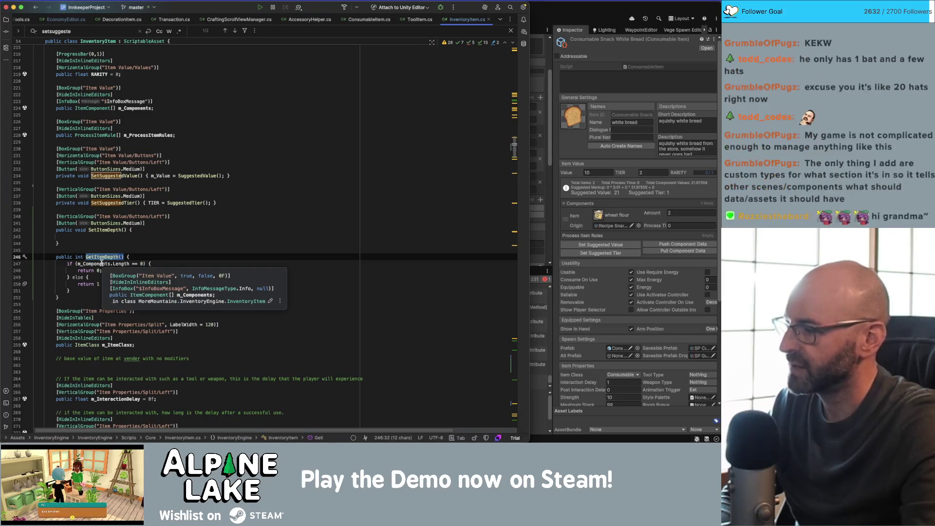
click(132, 255)
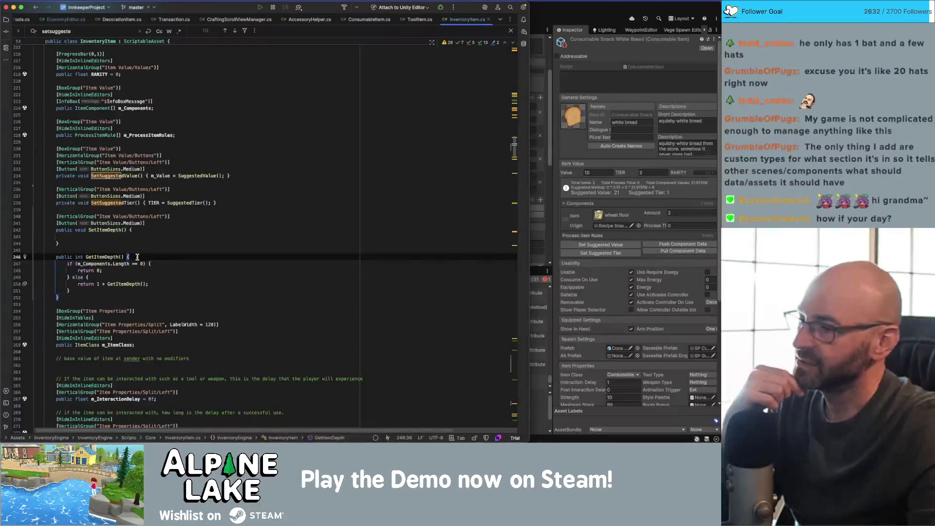
click(135, 250)
click(136, 243)
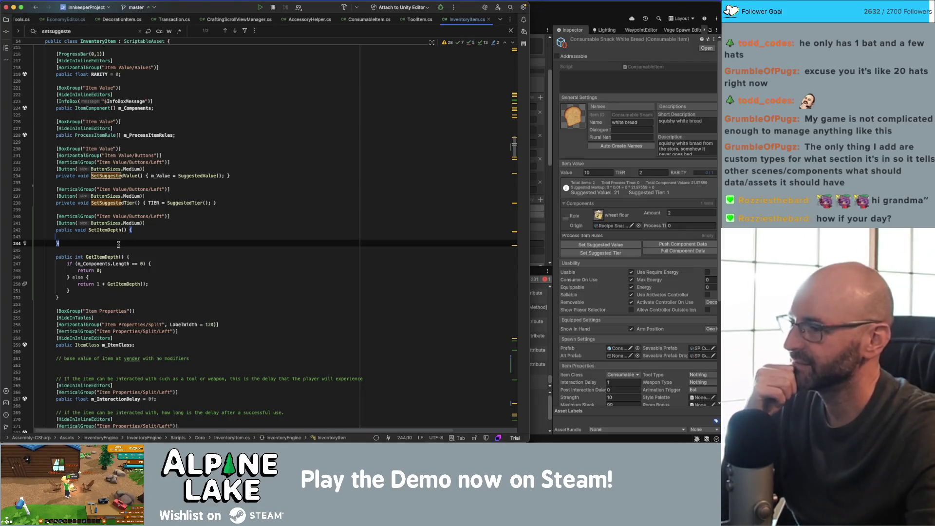
click(119, 236)
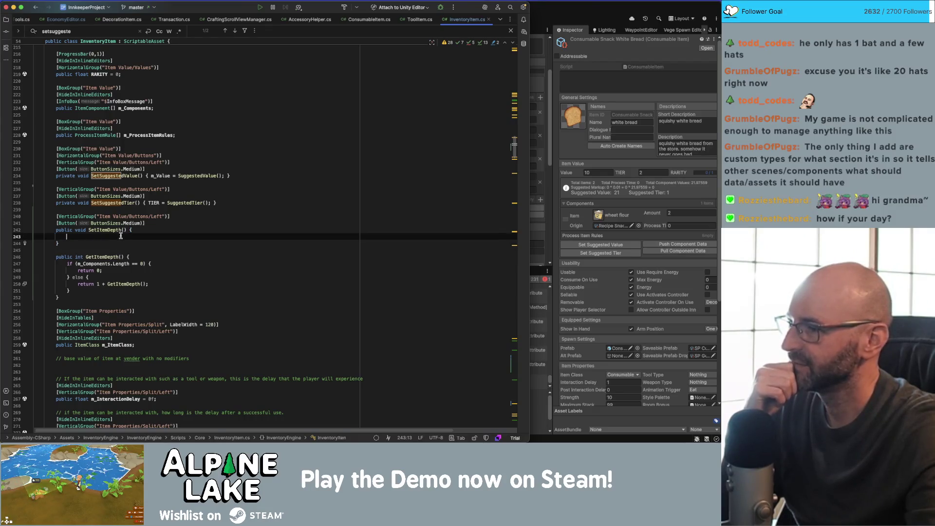
click(140, 256)
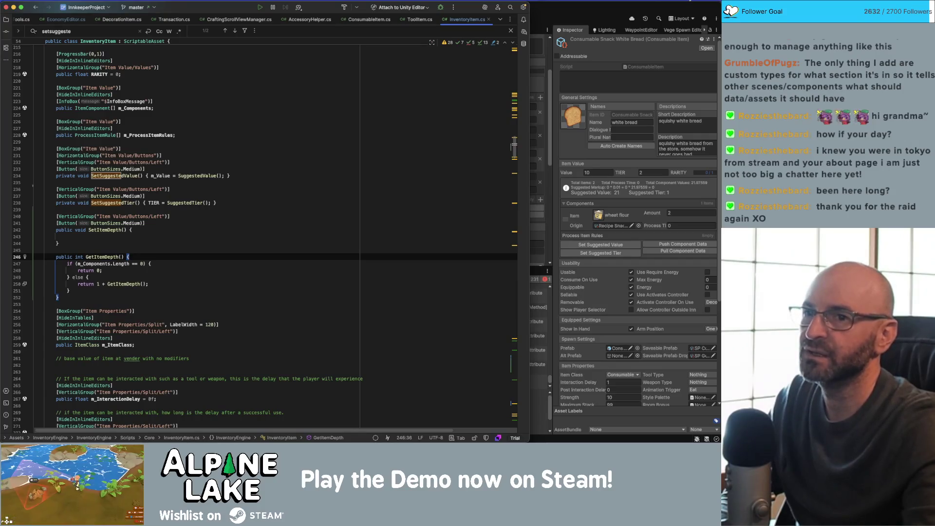
click(689, 1)
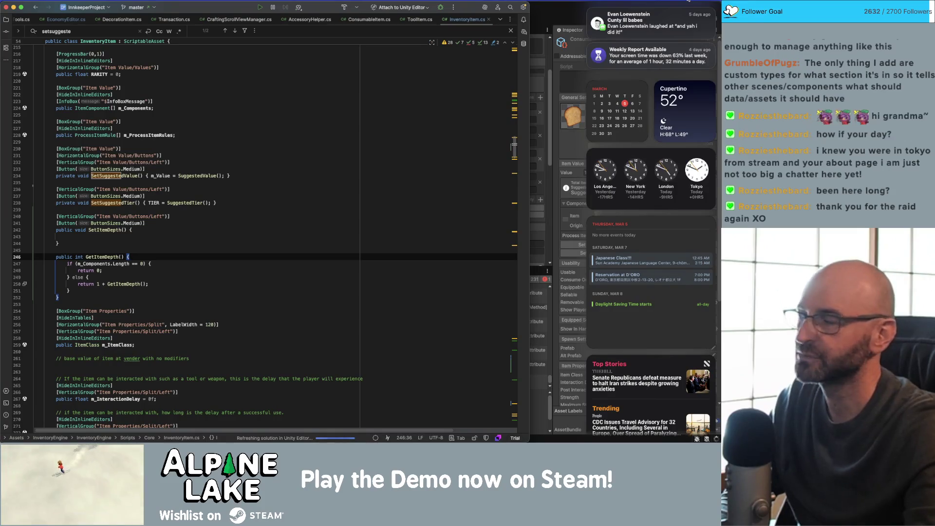
click(689, 1)
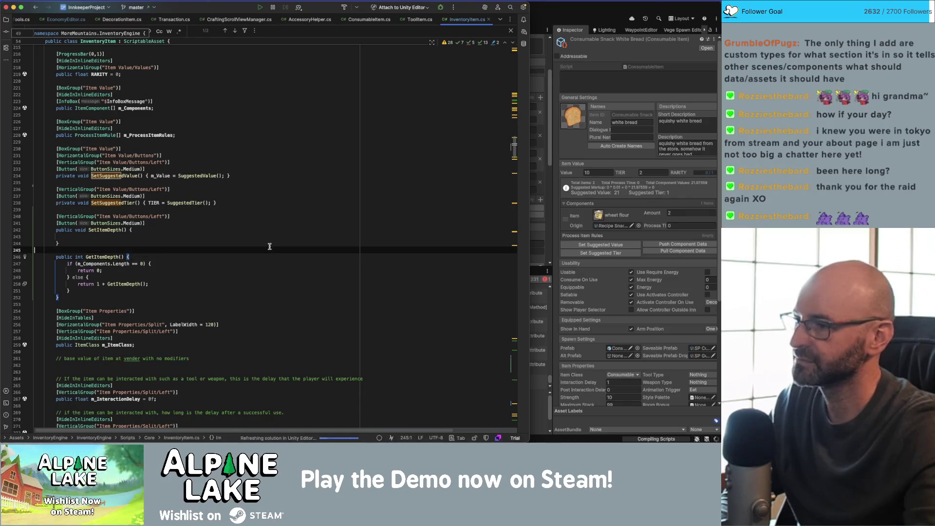
click(265, 264)
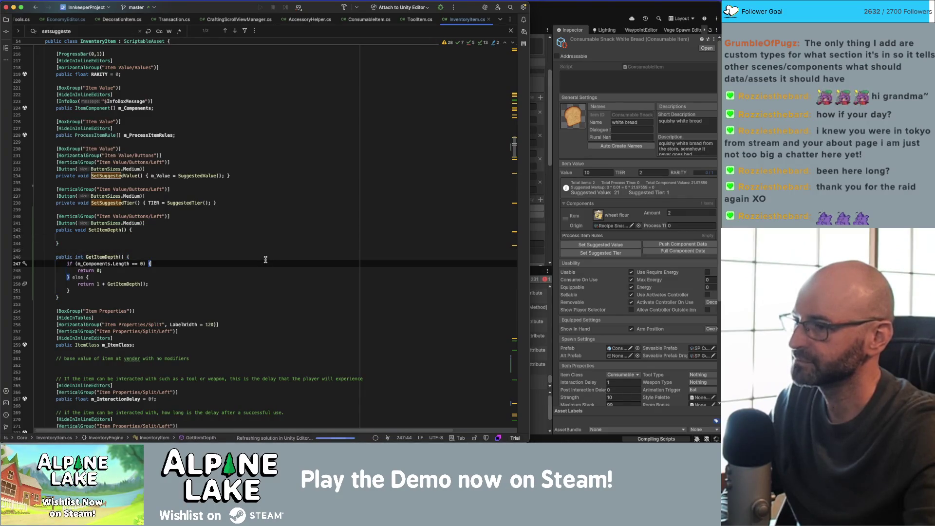
click(266, 256)
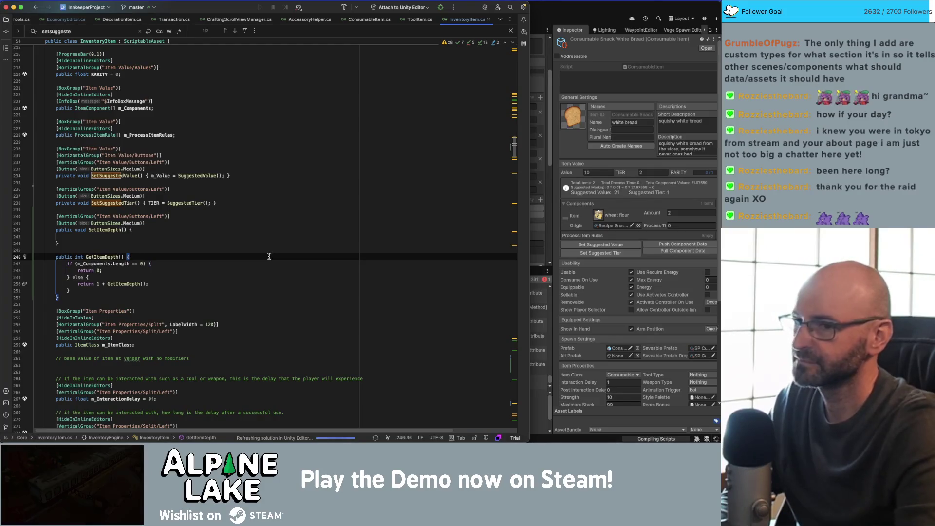
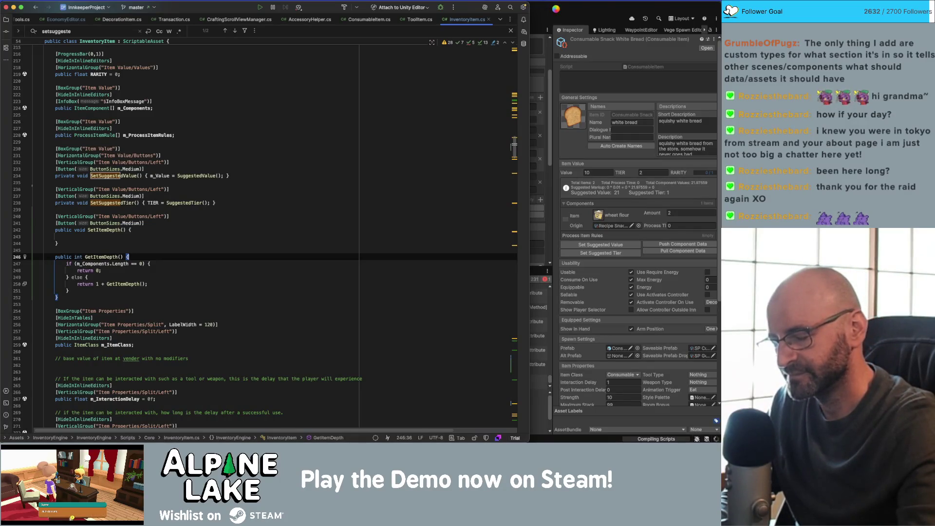
- Search the project for 'FloodFill' and open its match in InnManagementController.cs
click(153, 108)
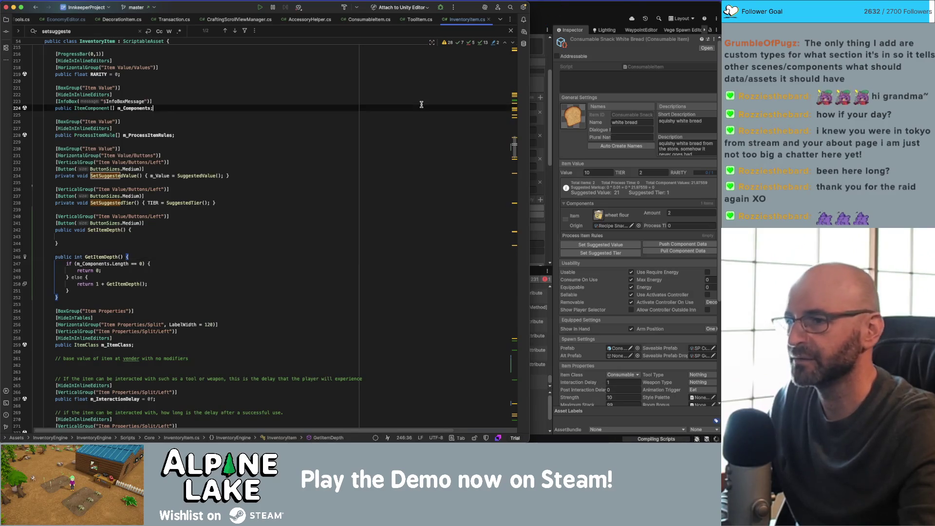
key(super+shift+f)
text(F)
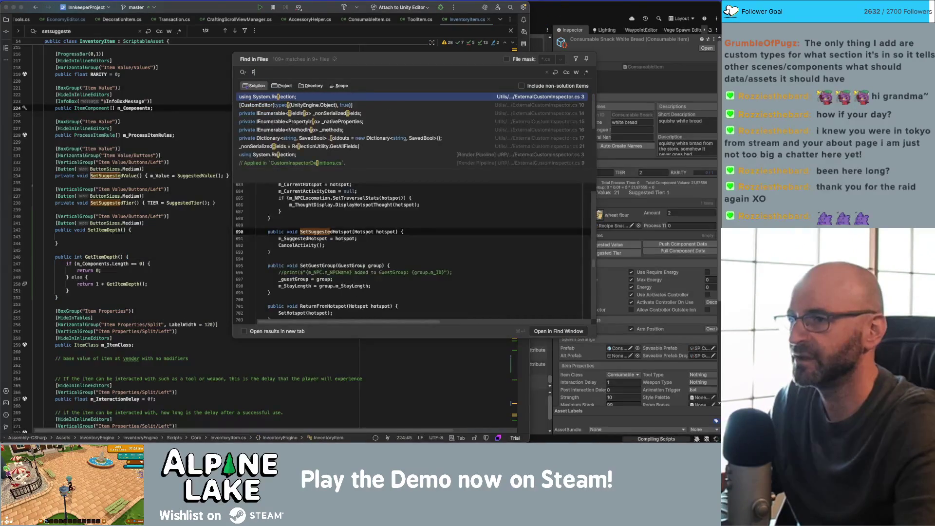
text(loodFill)
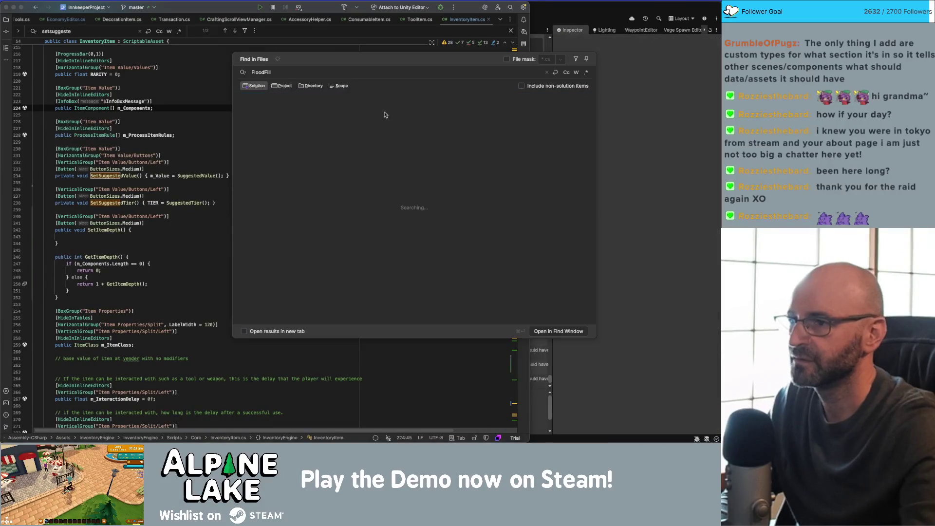
key(Return)
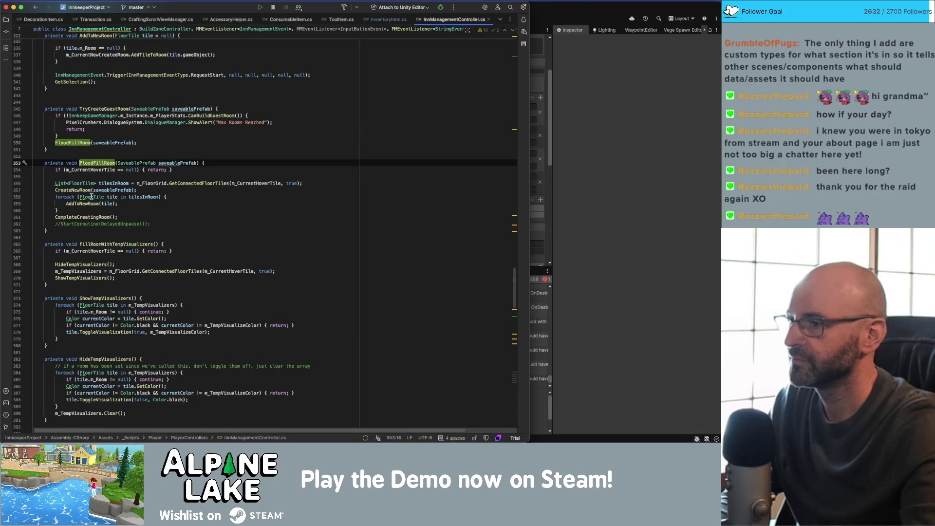
- Go to the GetConnectedFloorTiles declaration in TileGridSystem.cs from its call in the flood-fill code
click(84, 203)
click(82, 216)
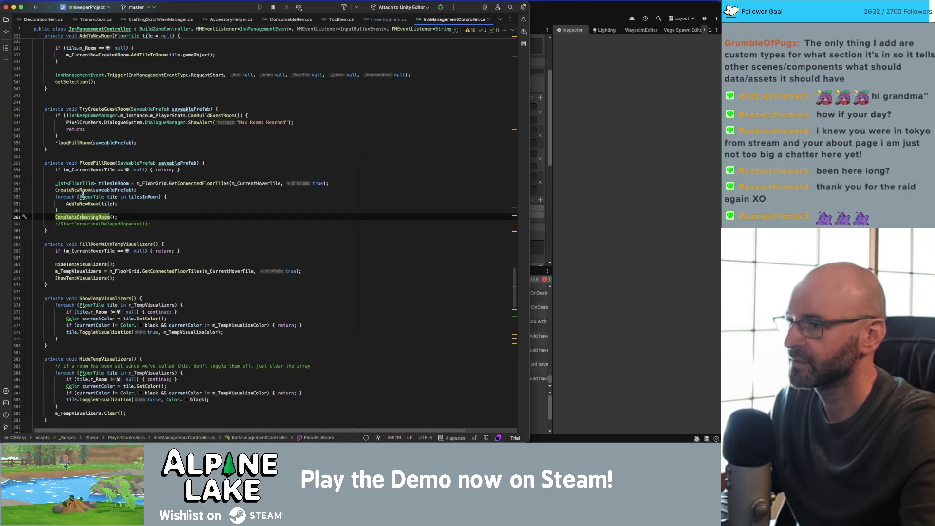
click(199, 183)
super+click(199, 184)
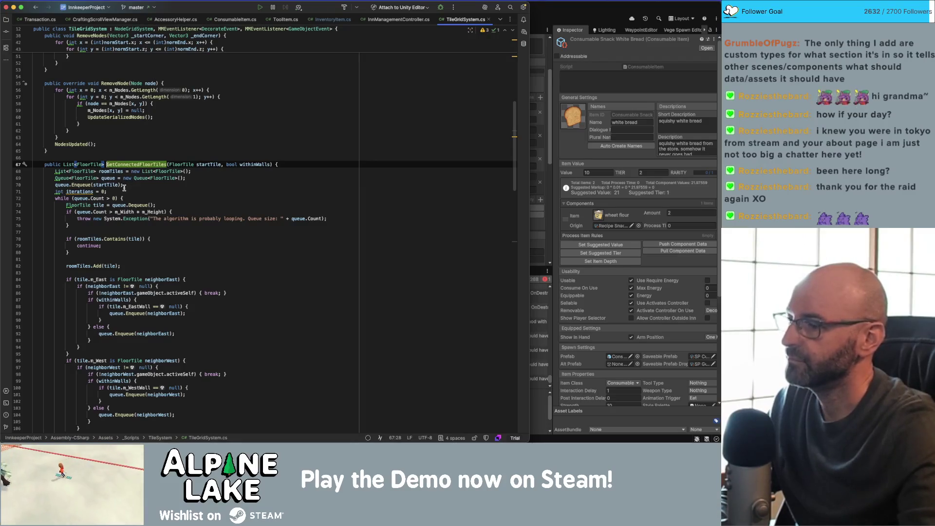
- Review GetConnectedFloorTiles, selecting its neighbour-checking loop and its opening lines 68–87
scroll(124, 189, down, 10)
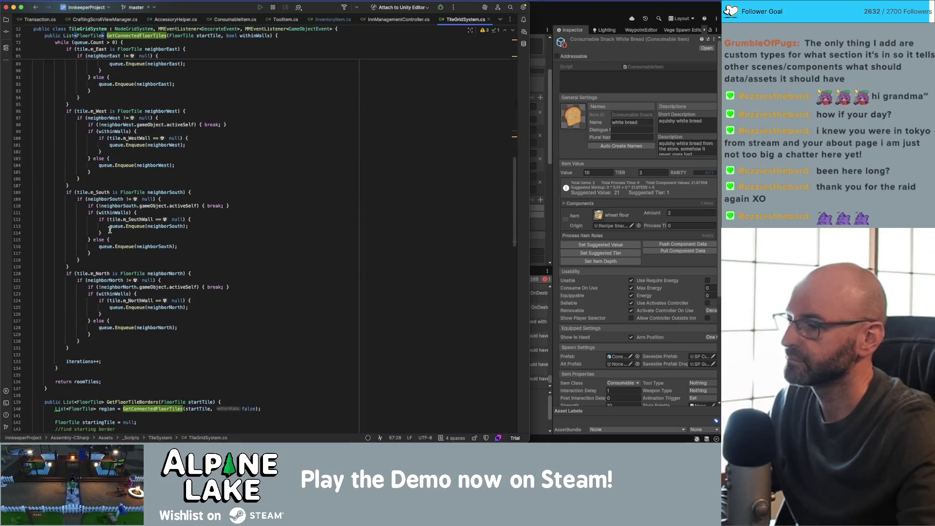
scroll(109, 235, up, 8)
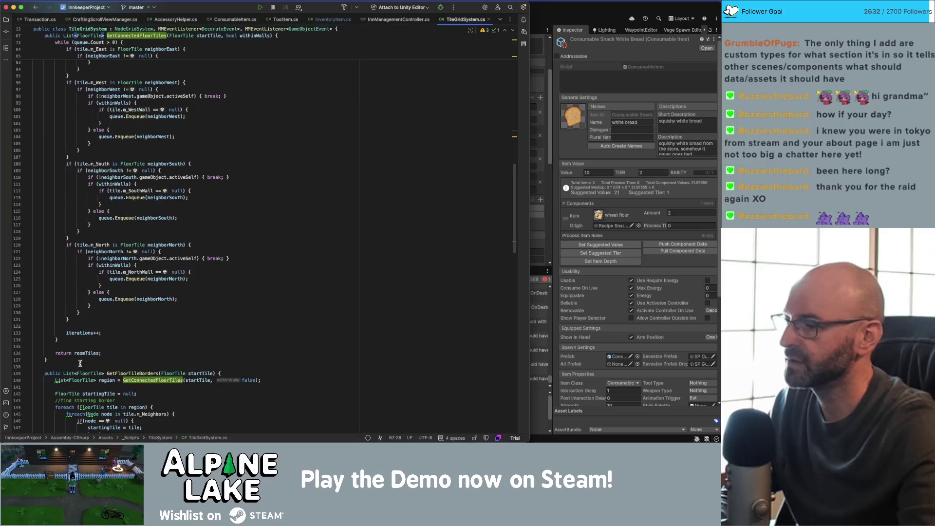
scroll(103, 222, down, 8)
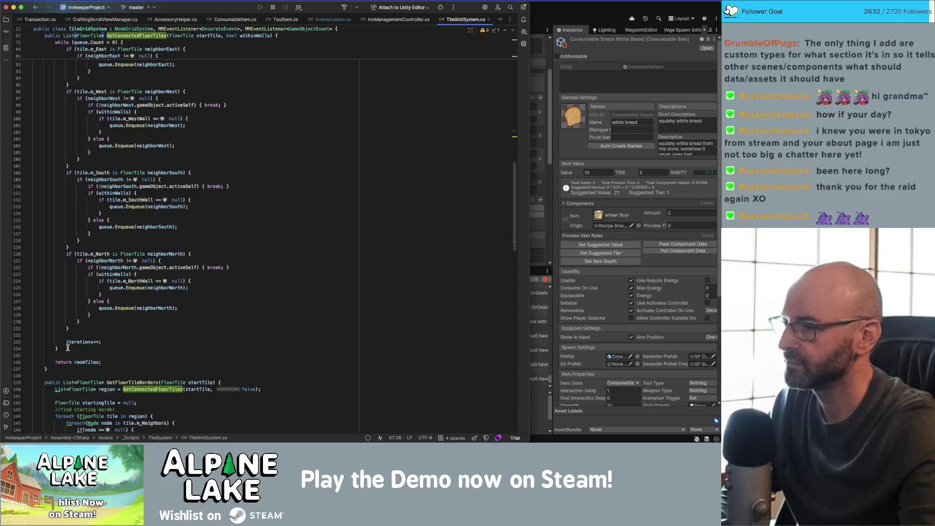
mouse_move(66, 348)
mouse_down()
mouse_move(73, 49)
mouse_move(89, 102)
mouse_up()
click(105, 112)
scroll(109, 193, up, 9)
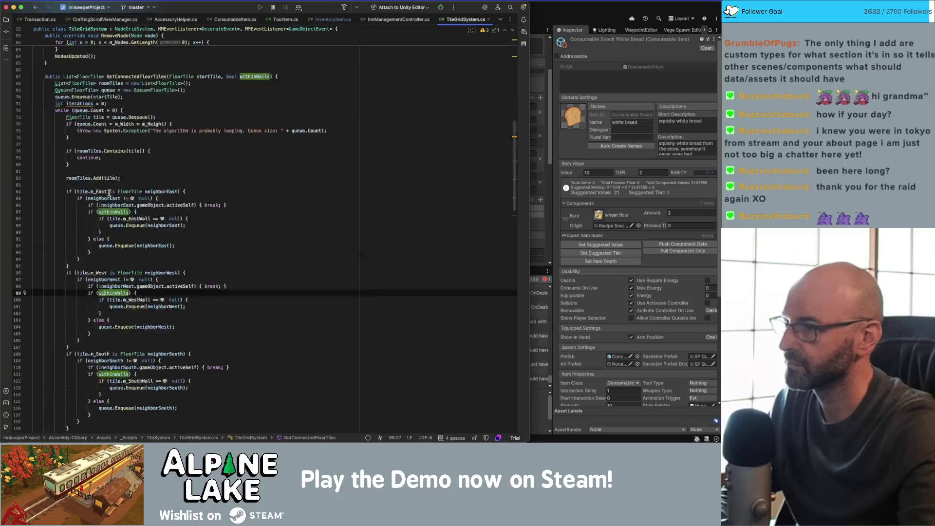
mouse_move(55, 120)
mouse_down()
mouse_move(147, 251)
mouse_move(73, 426)
mouse_move(34, 424)
mouse_move(154, 376)
mouse_up()
- Close the InnManagementController.cs, ToolItem.cs and CraftingScrollViewManager.cs tabs and show EconomyEditor.cs
key(super+Tab)
key(super+Tab)
click(40, 19)
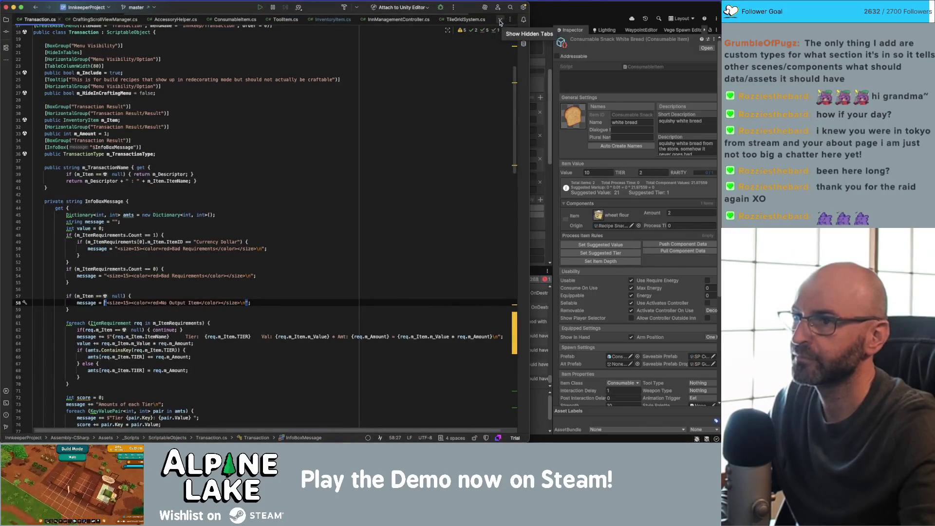
middle_click(402, 20)
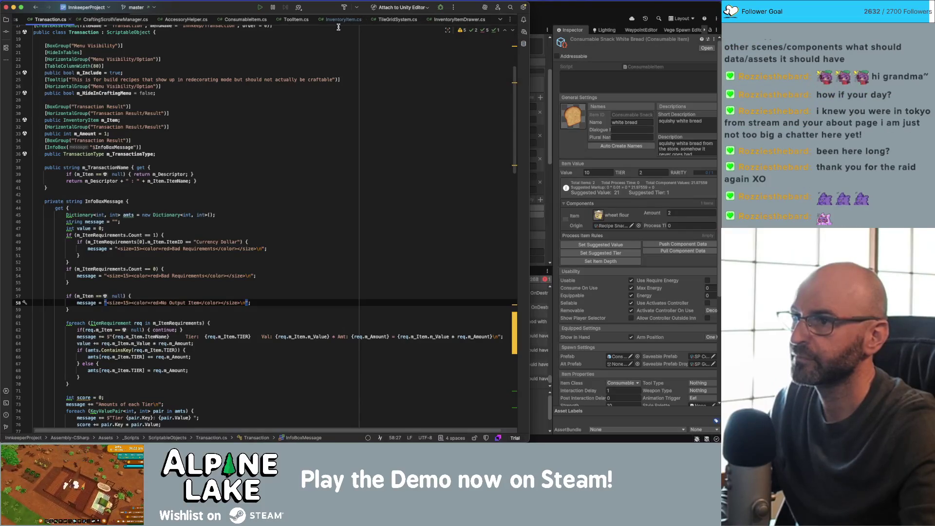
middle_click(298, 20)
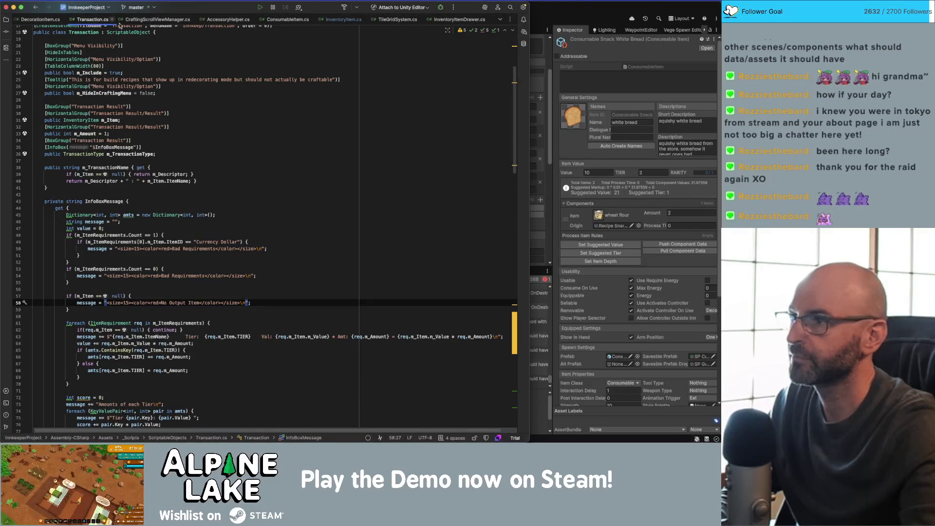
middle_click(147, 20)
click(68, 21)
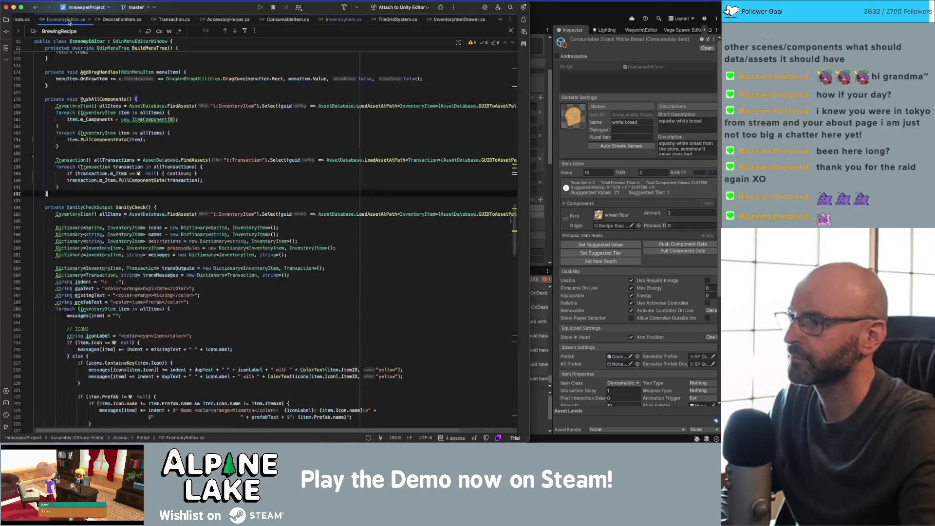
- Return to InventoryItem.cs and select GetItemDepth's if/else block
key(ctrl+Tab)
click(161, 235)
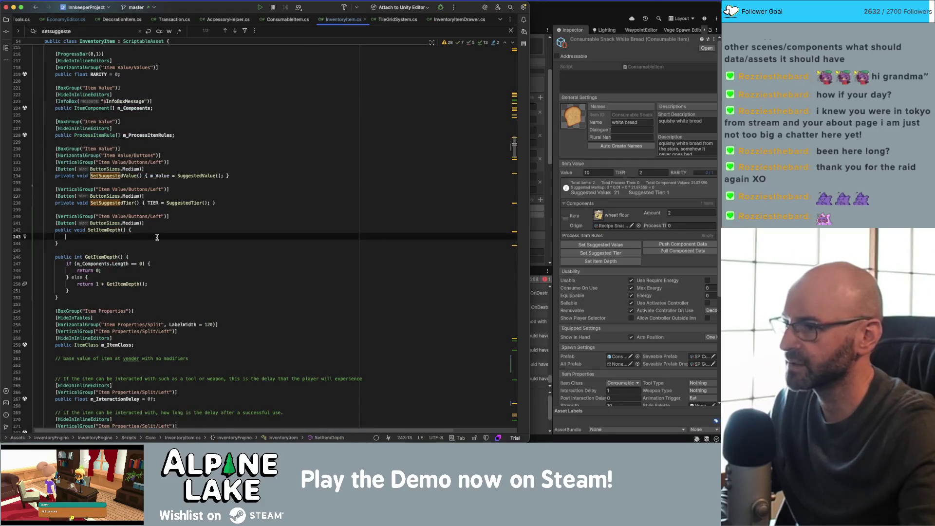
click(139, 262)
key(alt+Up)
key(alt+Up)
key(alt+Up)
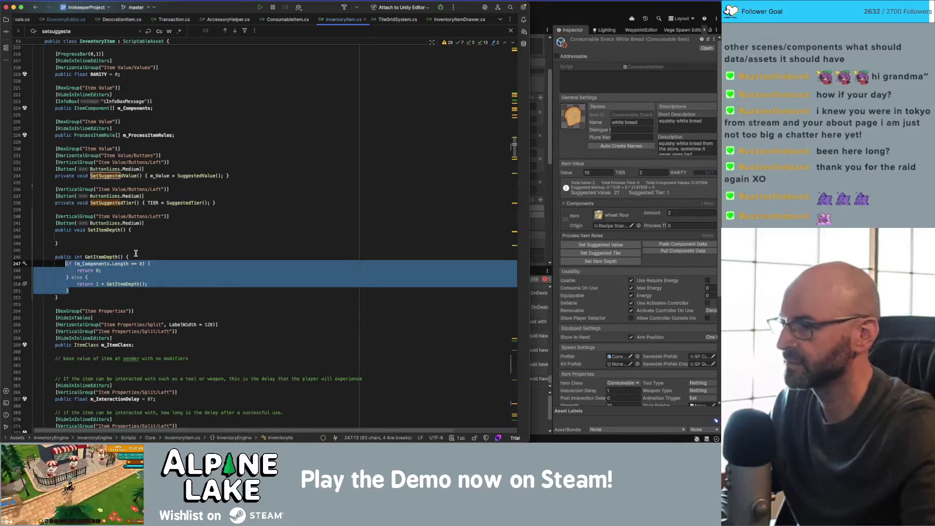
- Add a blank line after GetItemDepth's opening brace, trying then discarding a foreach(Component) loop
click(135, 254)
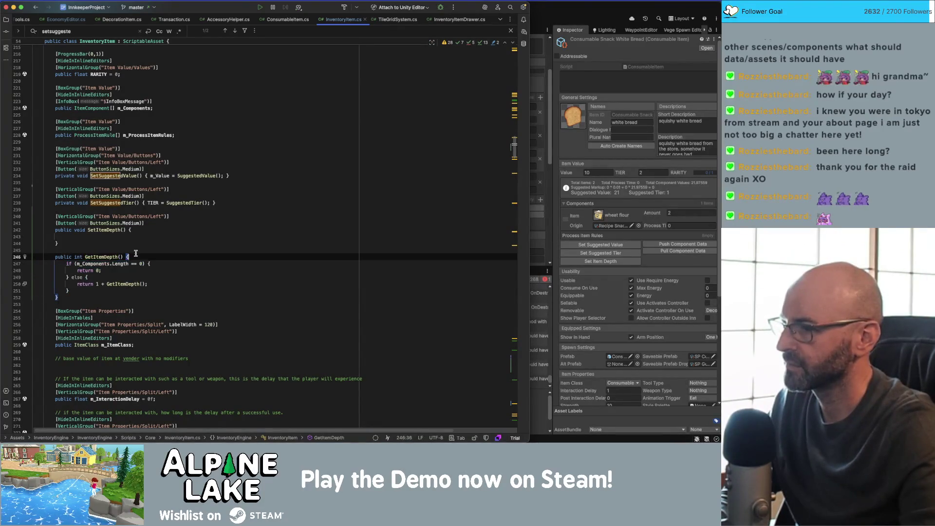
key(Return)
key(Return)
key(Up)
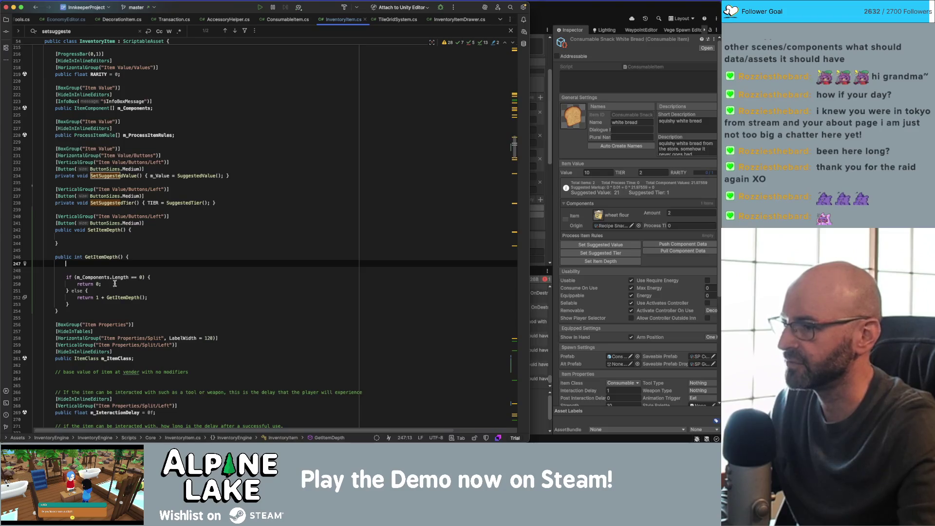
key(Down)
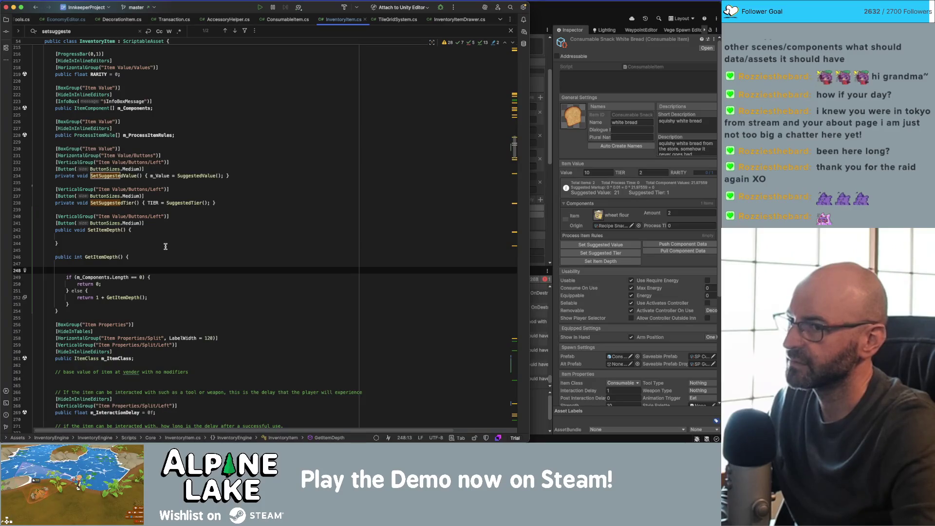
text(fo)
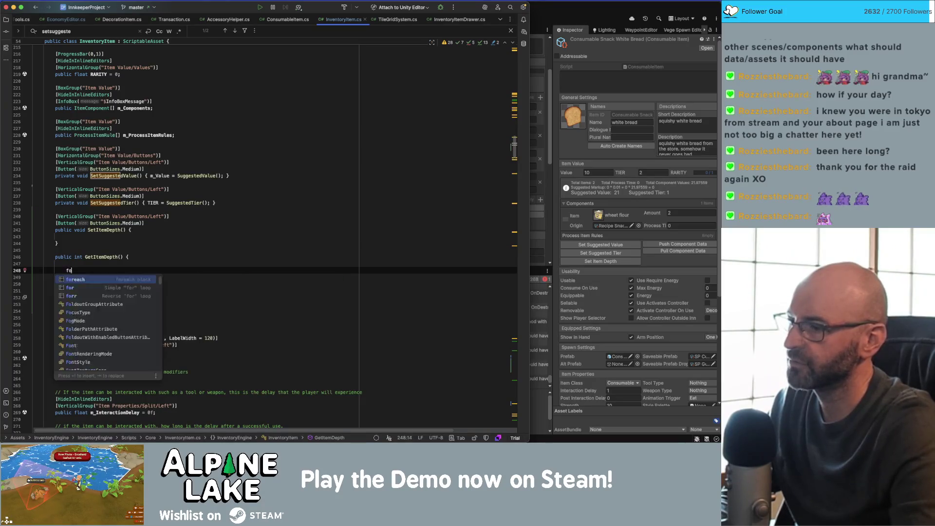
text(reach(Component)
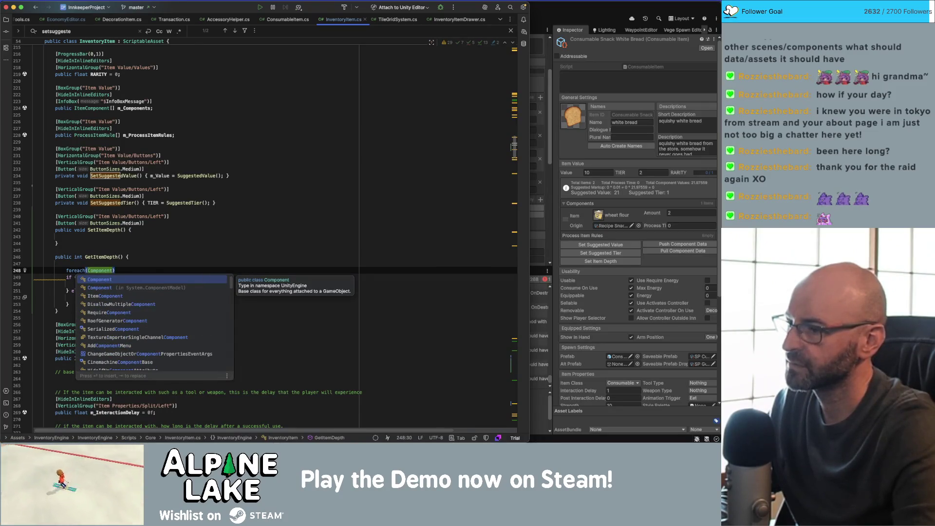
key(Escape)
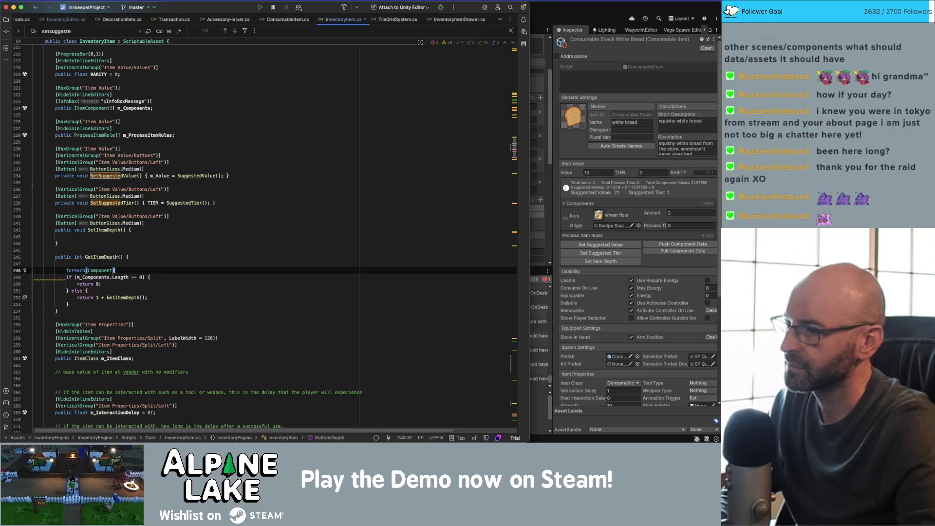
key(alt+BackSpace)
key(alt+BackSpace)
key(alt+BackSpace)
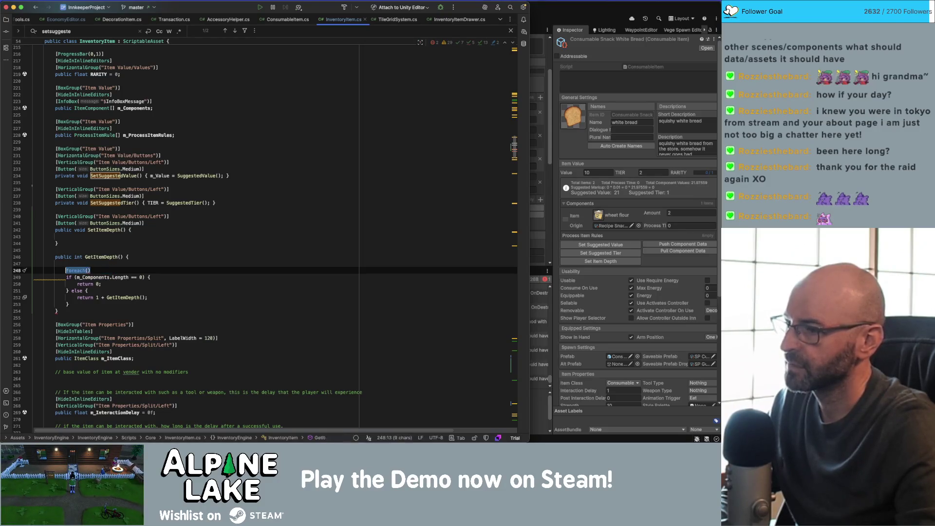
key(BackSpace)
click(67, 284)
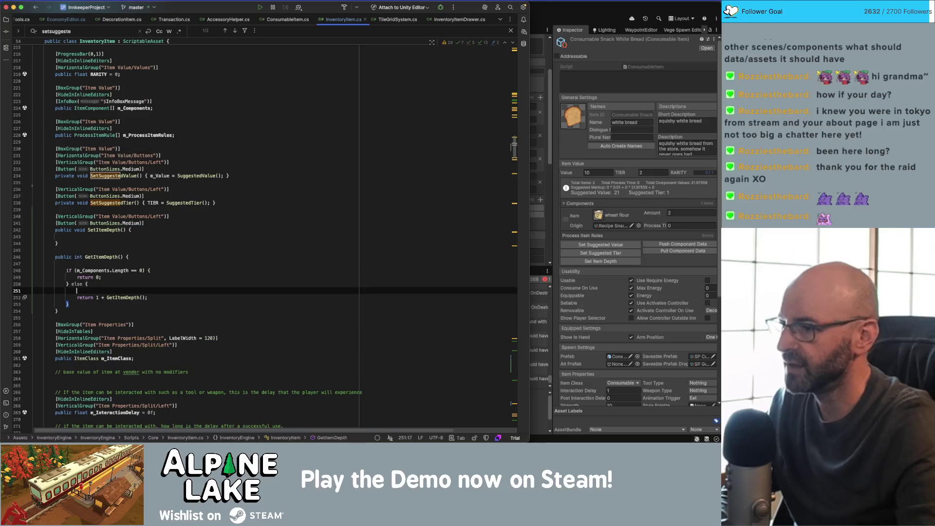
- Add a foreach (ItemComponent component in m_Components) loop inside the else branch
key(End)
key(Return)
text(foreach(c)
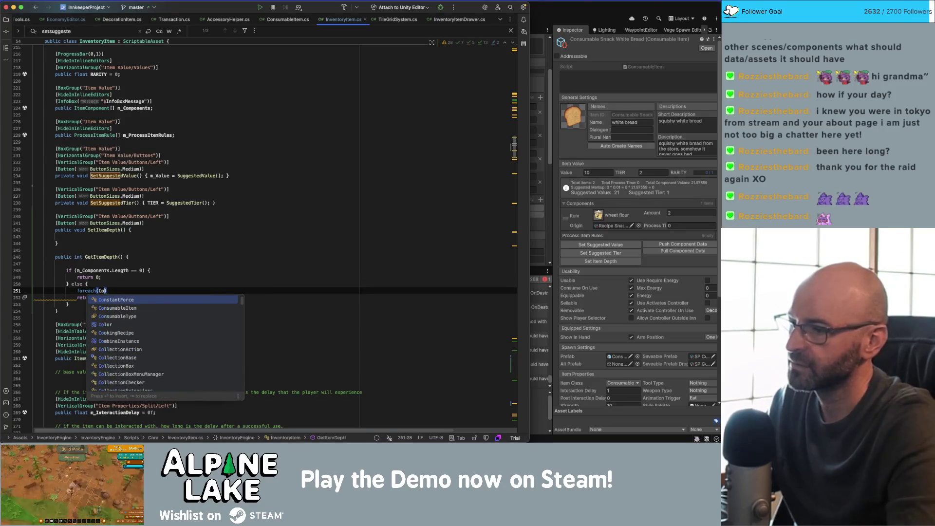
key(BackSpace)
text(ItemComponent componen)
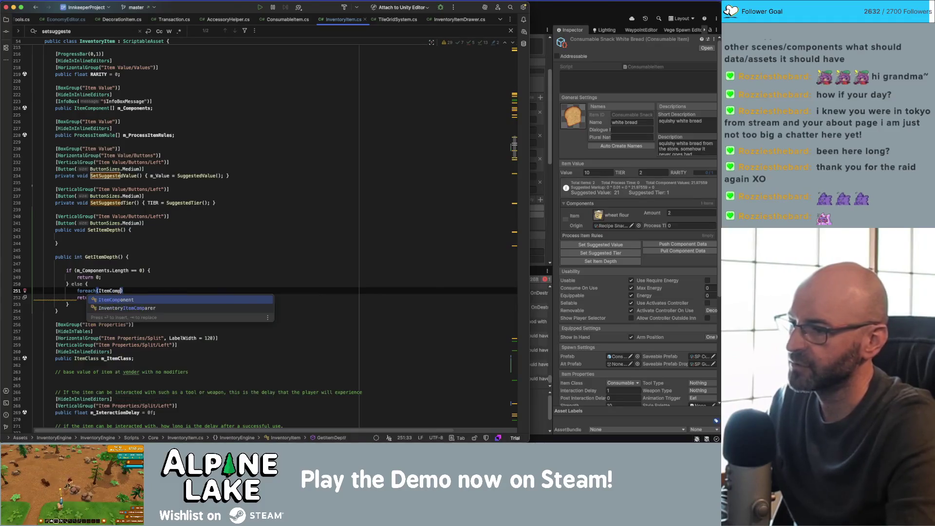
text(t in )
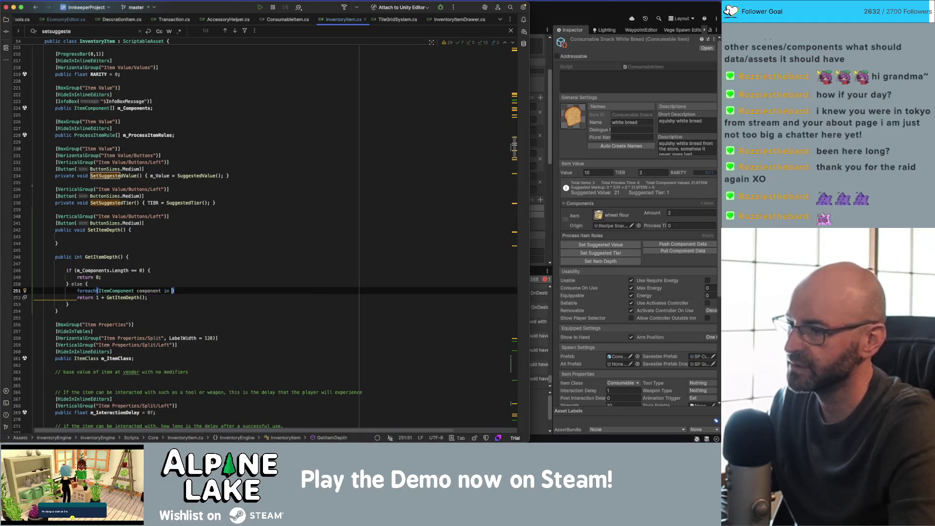
text(m_Comp)
key(Tab)
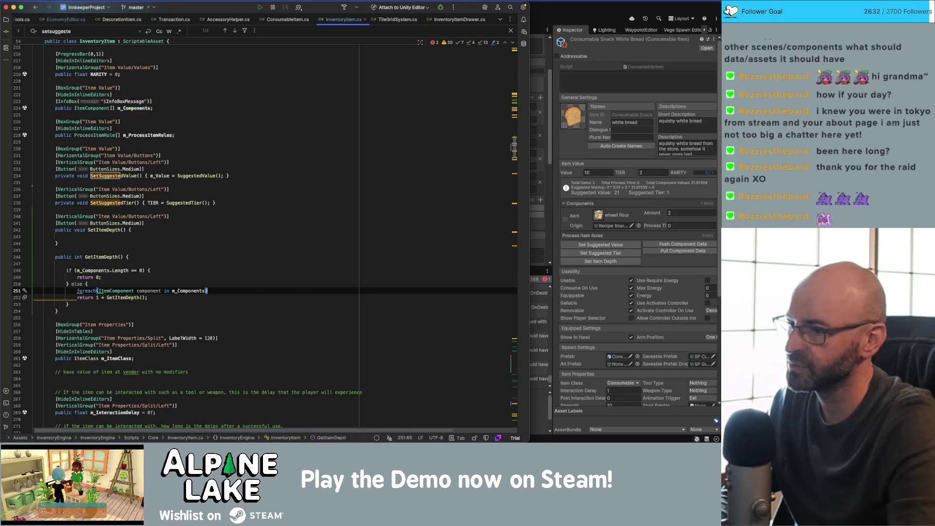
text() {)
key(Return)
- Move the 'return 1 + GetItemDepth()' line into the loop body and delete its return keyword
key(Down)
key(Down)
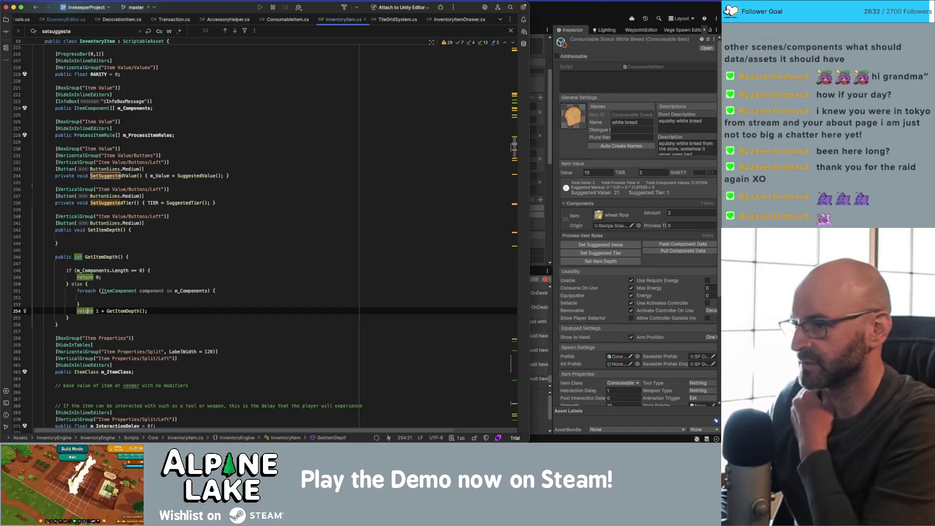
key(alt+shift+Up)
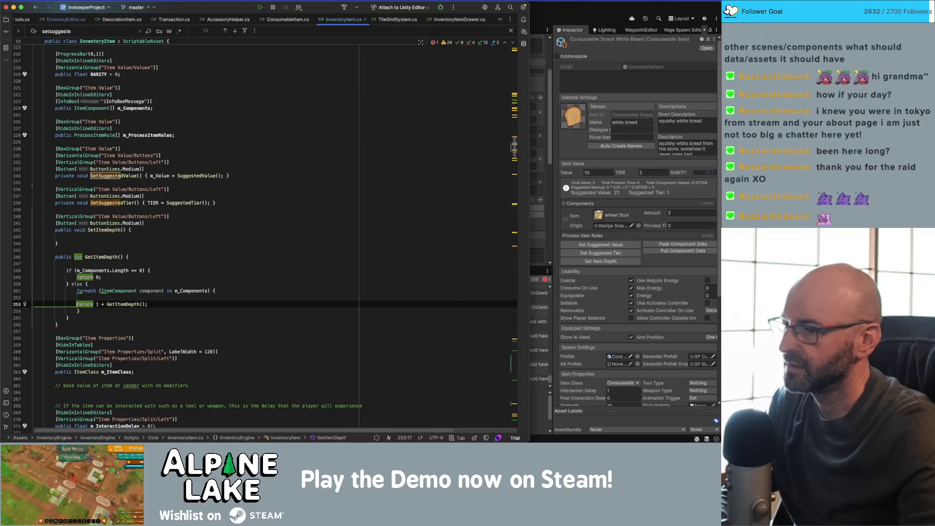
key(Tab)
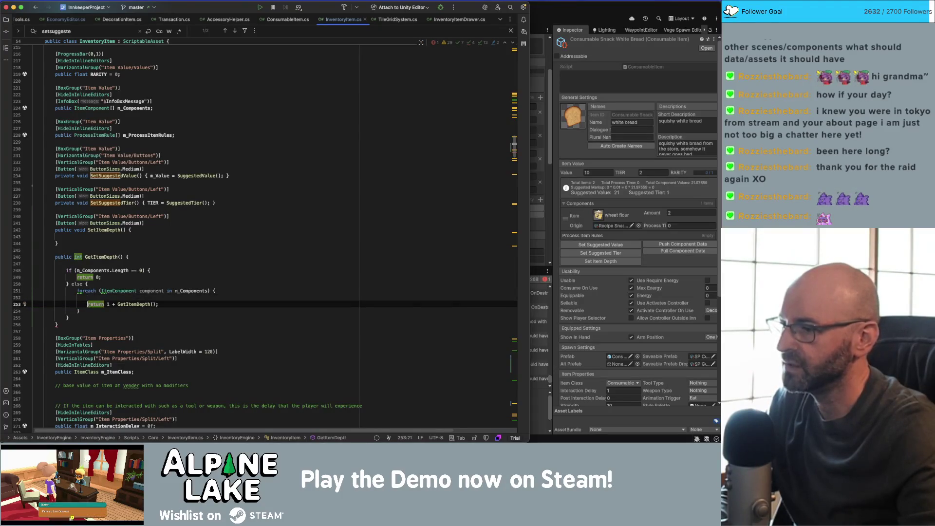
click(107, 305)
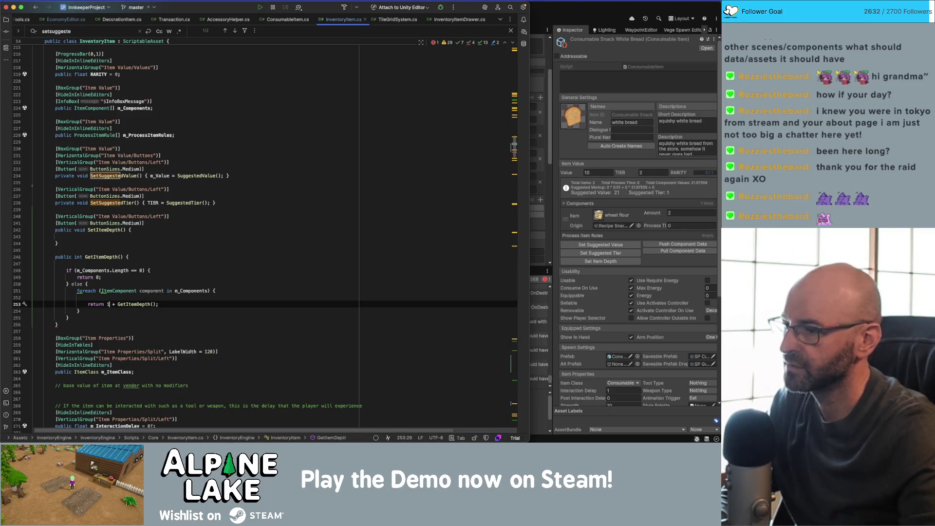
double_click(95, 305)
key(BackSpace)
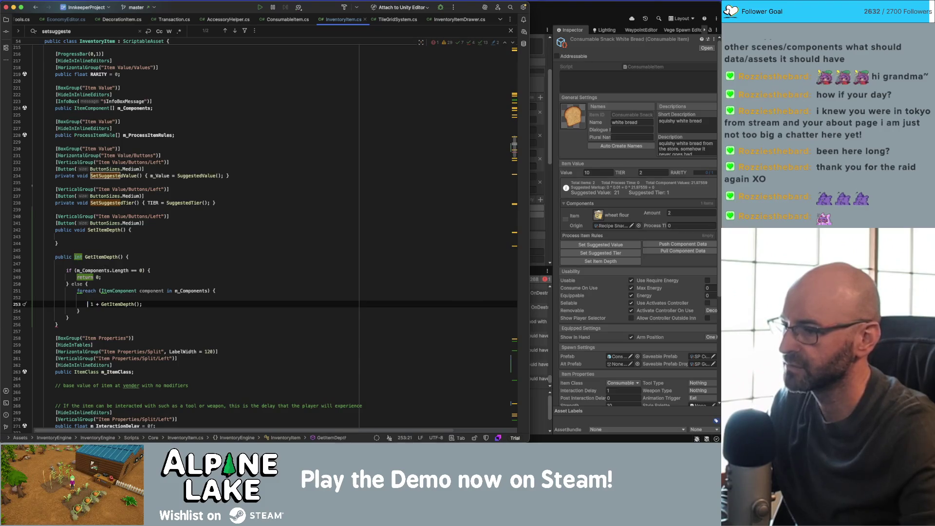
click(87, 297)
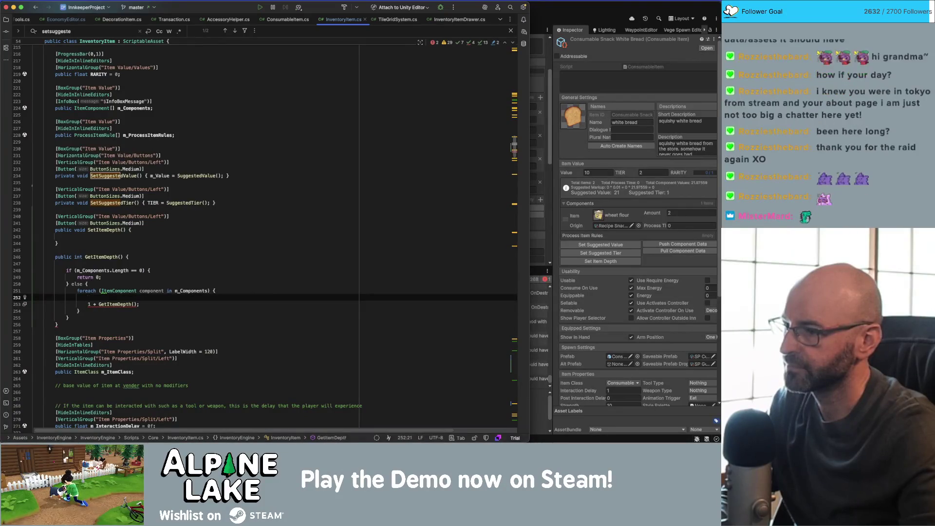
click(89, 304)
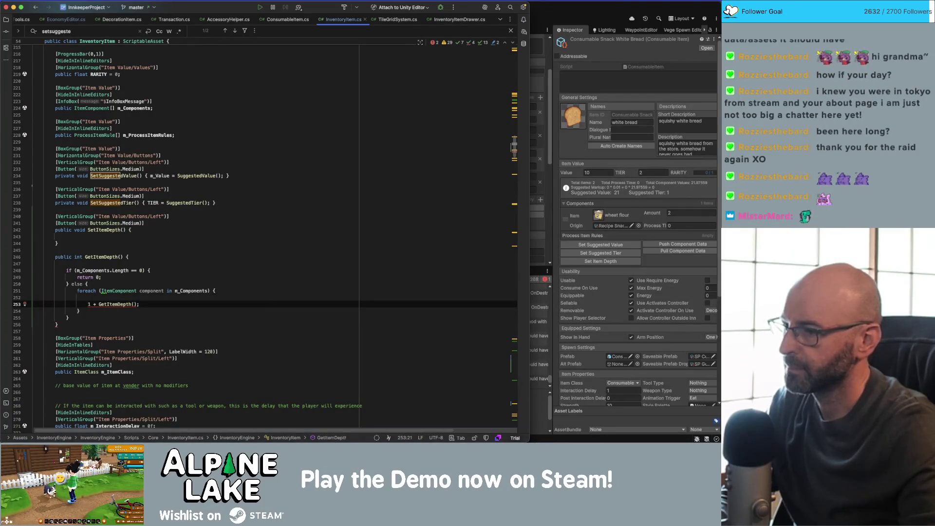
click(88, 298)
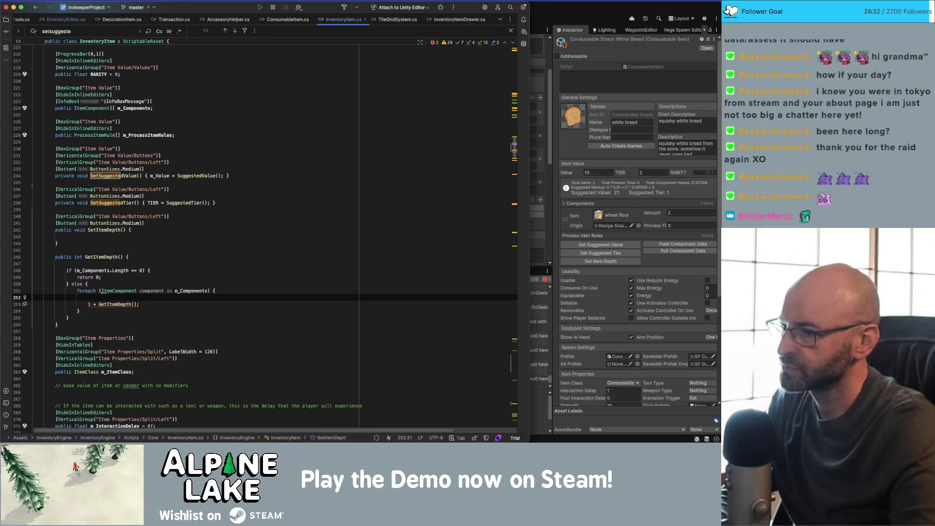
- Remove '1 +' before the loop's GetItemDepth() call and open a blank line above the if
click(87, 304)
key(Delete)
key(Delete)
key(Up)
key(Up)
key(Up)
key(Return)
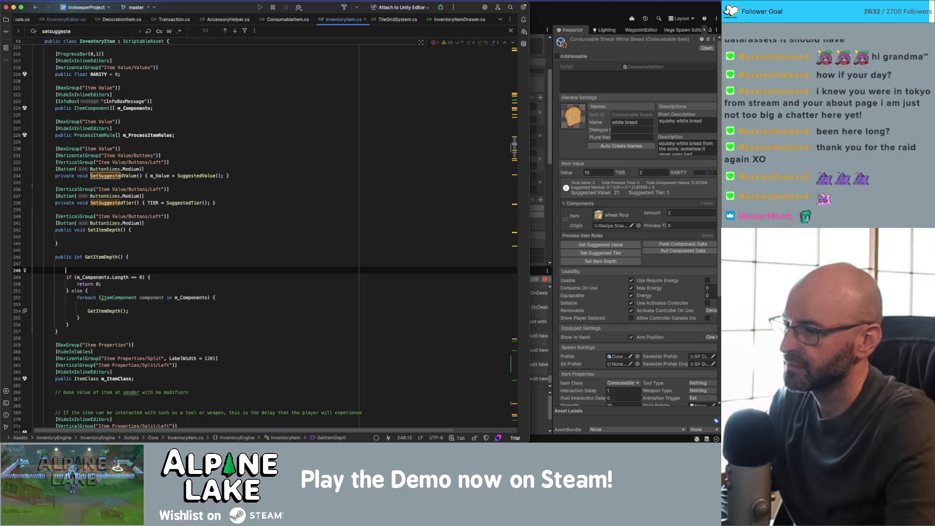
- Begin a declaration reading 'int depthValues = new' above the if, after discarding trial text
text(int)
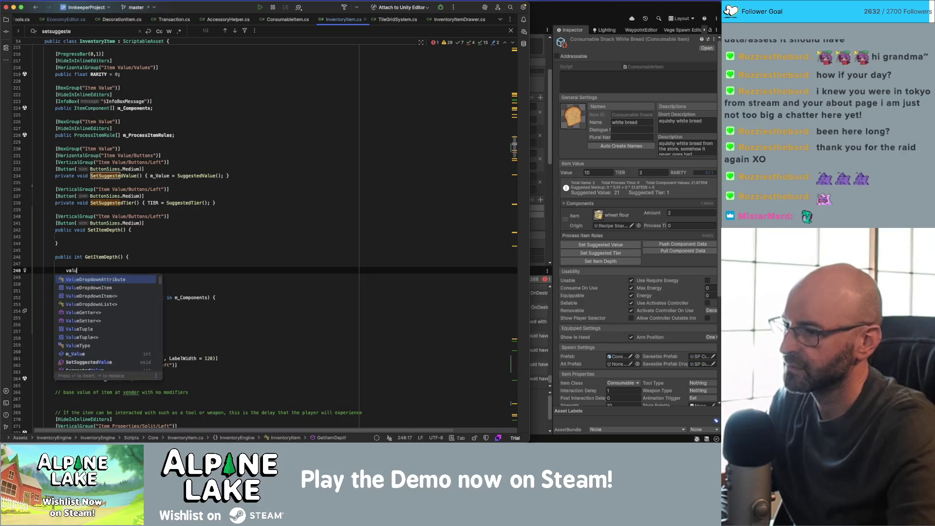
key(BackSpace)
key(BackSpace)
key(BackSpace)
text(ues)
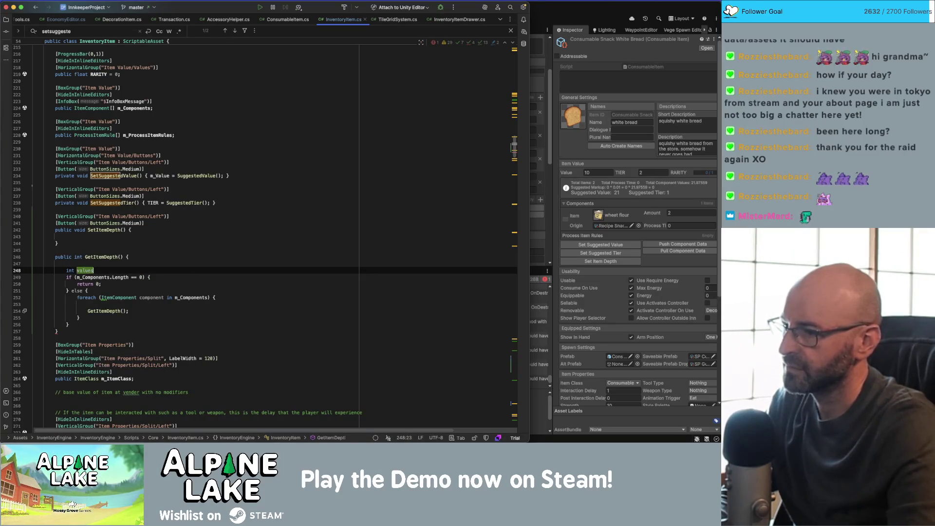
key(shift+Home)
text(List)
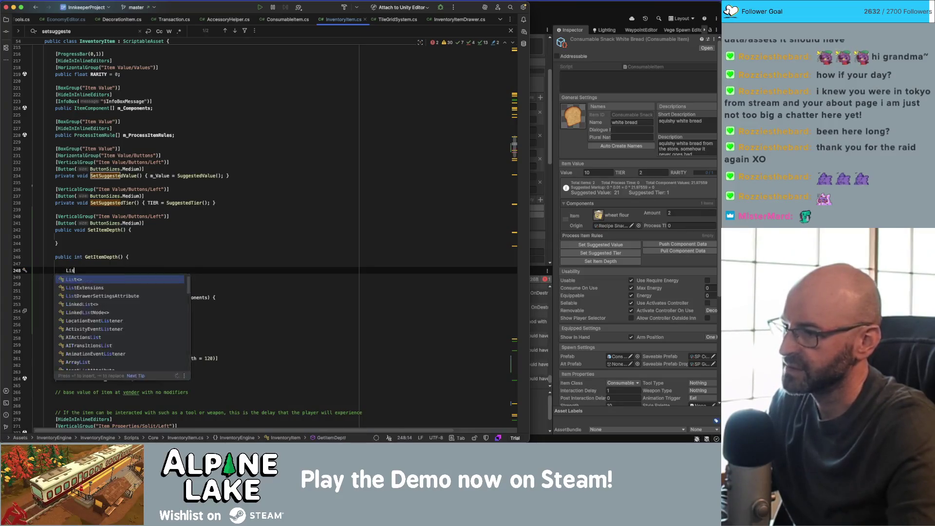
key(BackSpace)
key(BackSpace)
key(BackSpace)
text(int depthValues = new)
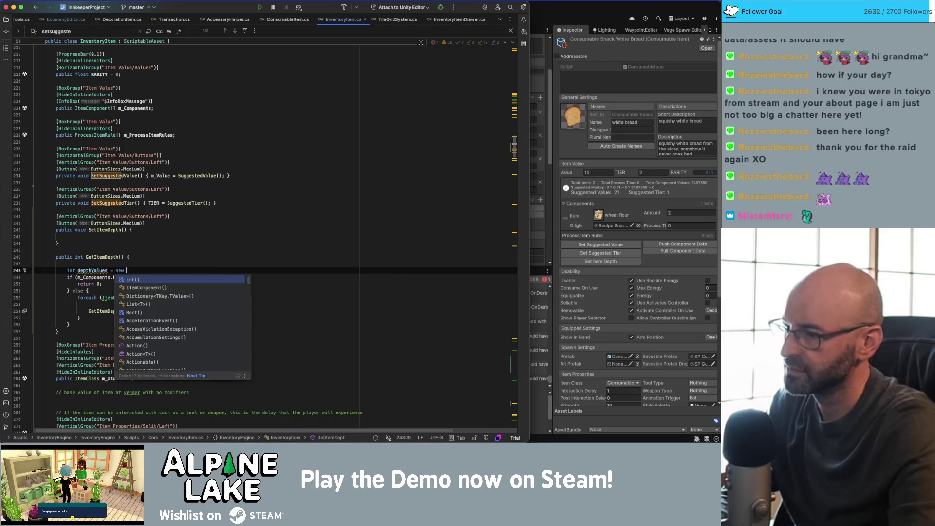
key(Escape)
- Complete it as 'int[] depthValues = new depthValues[m_Components.Length];'
click(78, 271)
text([)
click(130, 270)
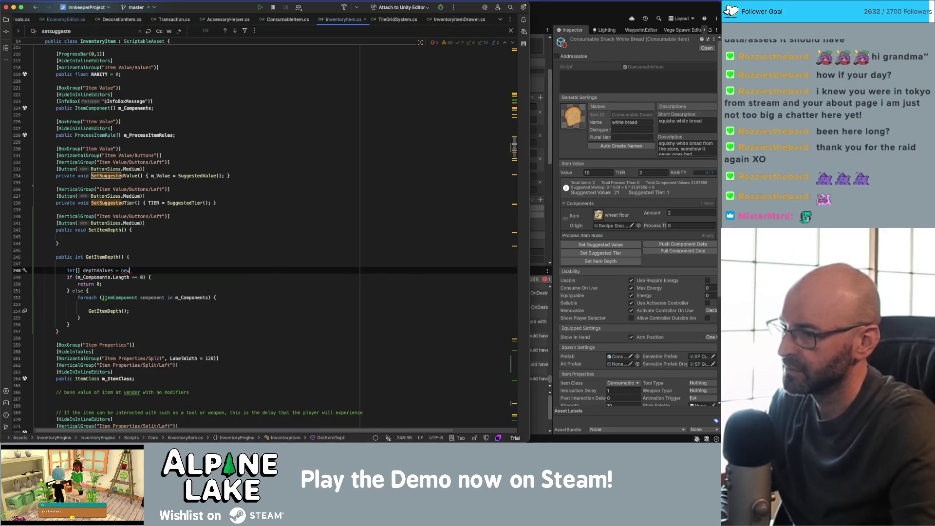
text( depthValu)
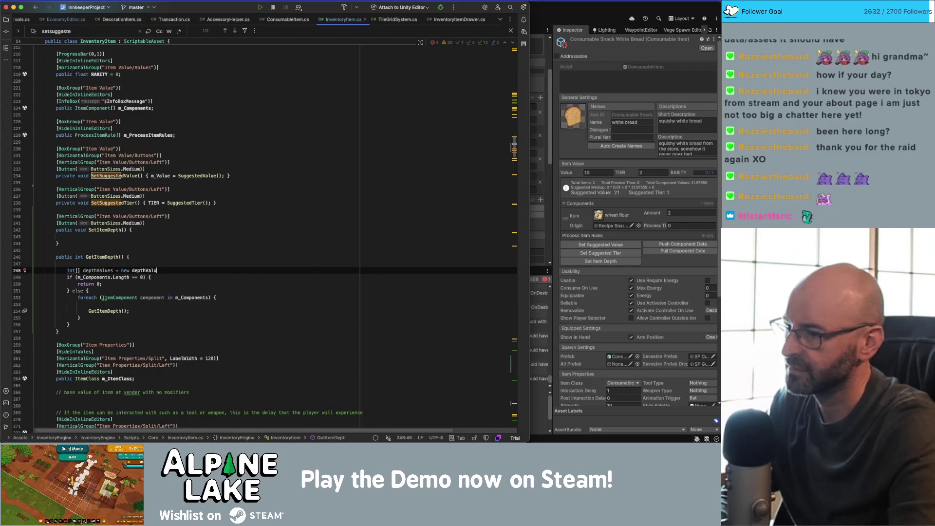
text(es)
key(BackSpace)
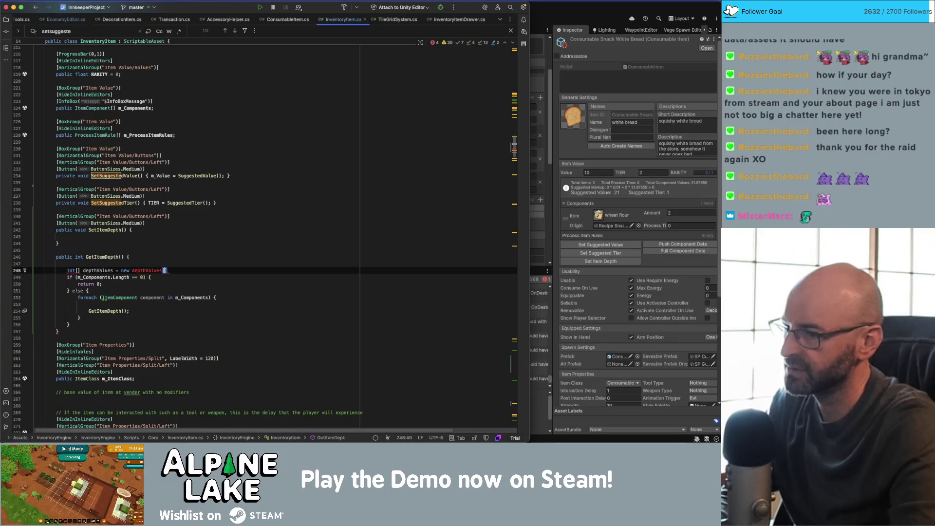
text(m_Compon)
key(Return)
text(.Le)
key(Return)
text(()
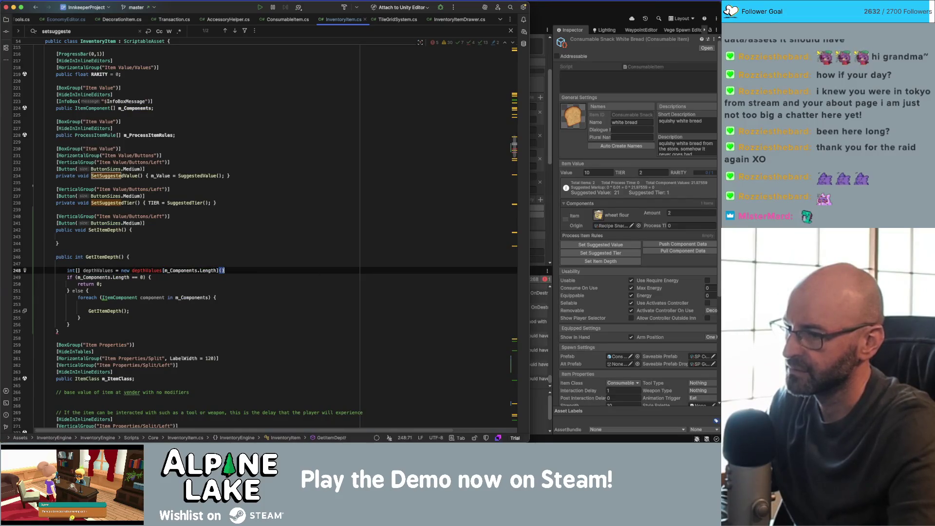
key(BackSpace)
text(;)
key(Down)
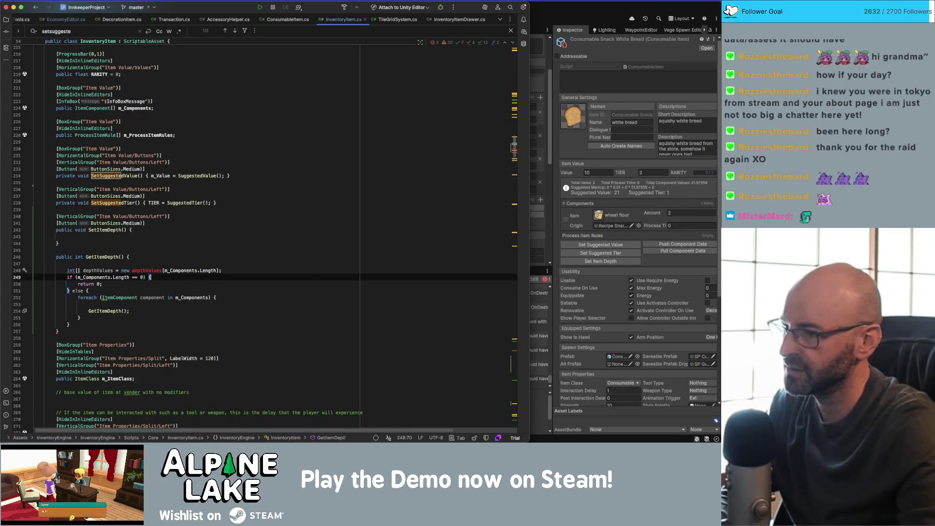
key(Up)
key(alt+Up)
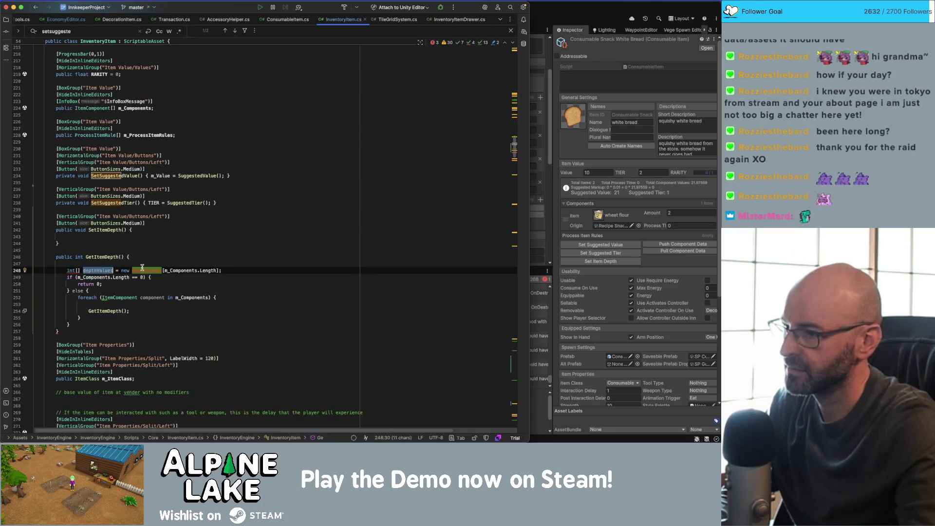
key(Escape)
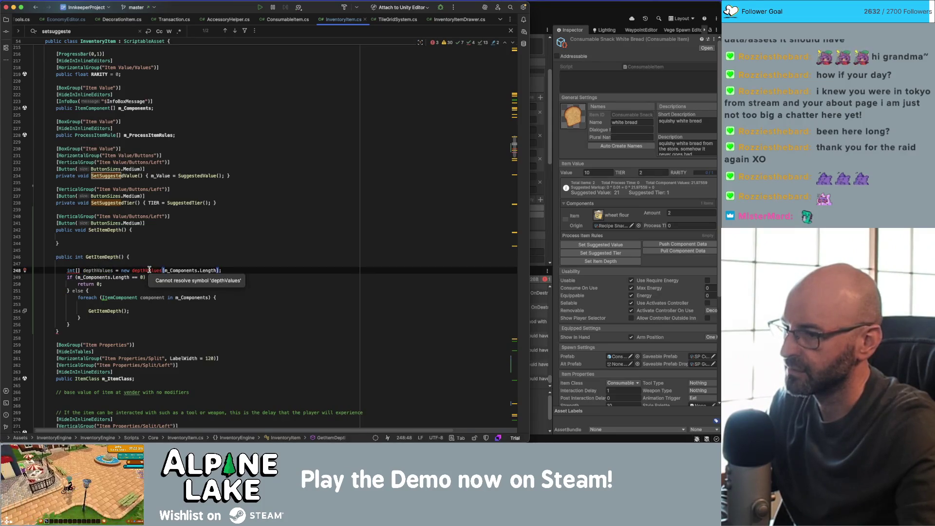
- Move the depthValues declaration into the else block and add 'return 1;' after the block
double_click(71, 270)
key(alt+shift+Down)
key(alt+shift+Down)
key(alt+shift+Down)
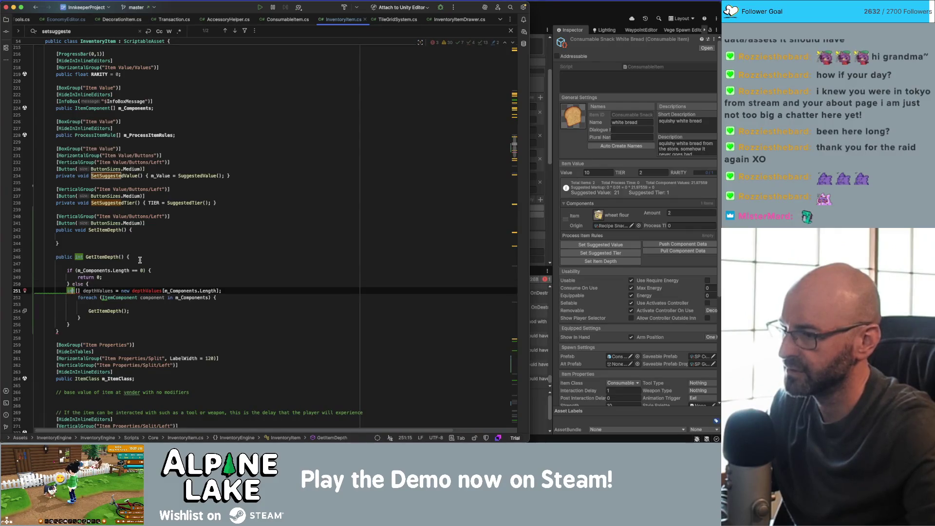
key(Tab)
key(Up)
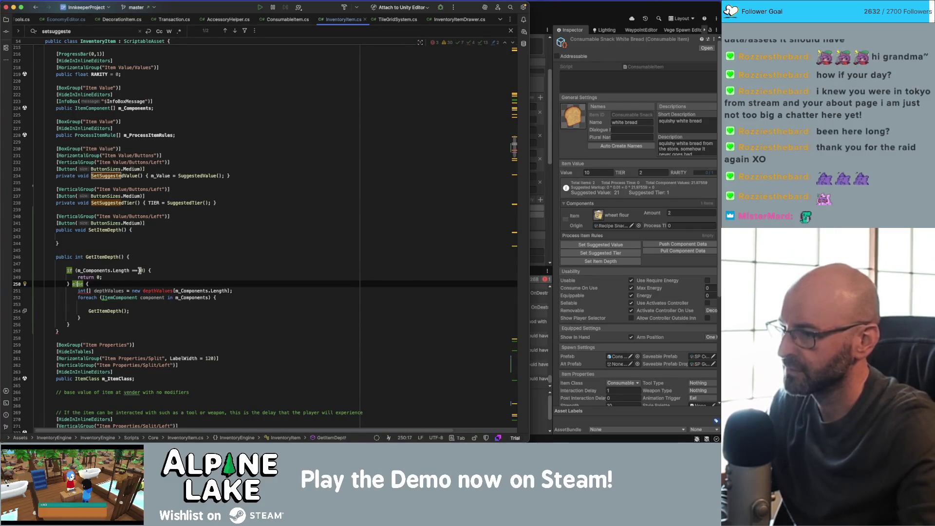
mouse_move(80, 285)
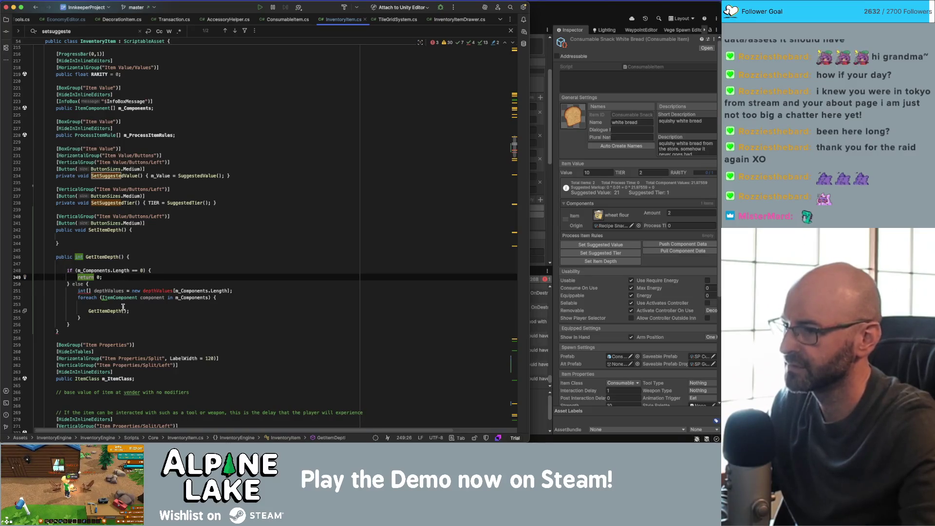
click(113, 322)
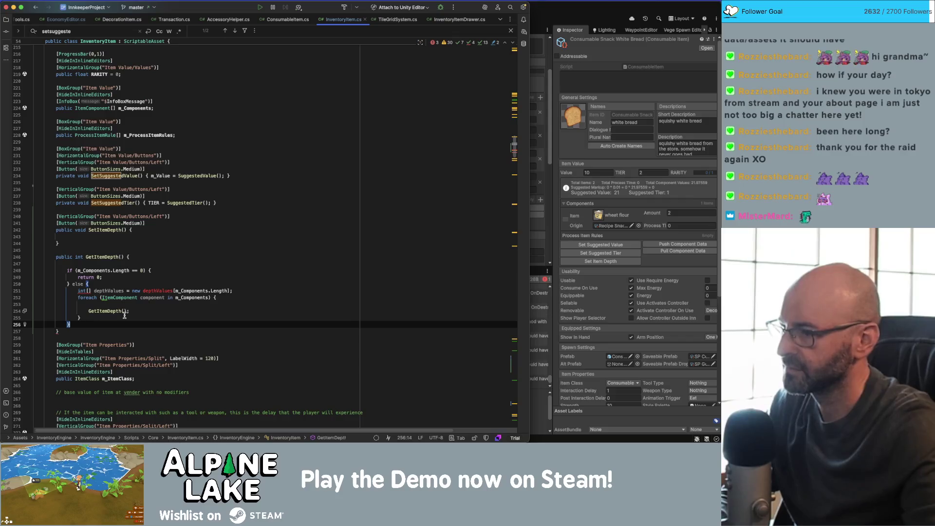
key(Return)
key(Return)
text(return 1;)
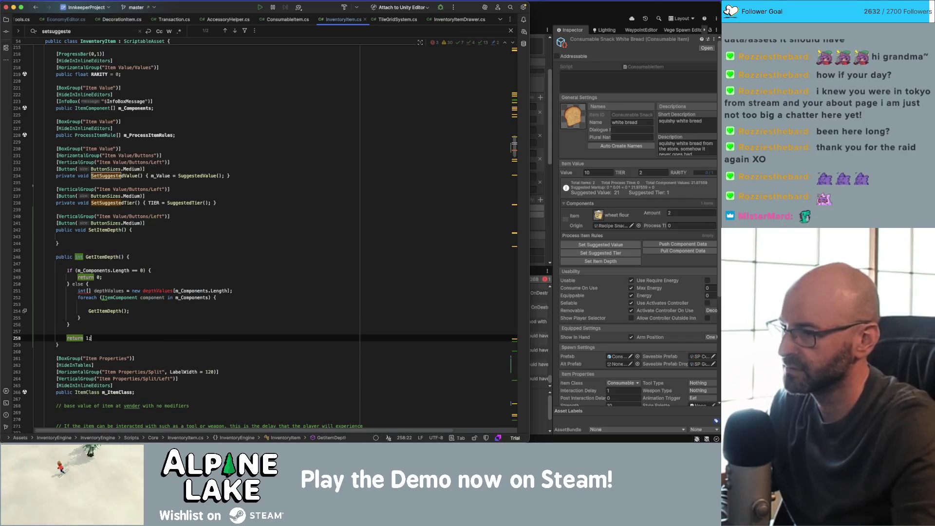
- Delete the redundant else keyword and its braces
click(110, 288)
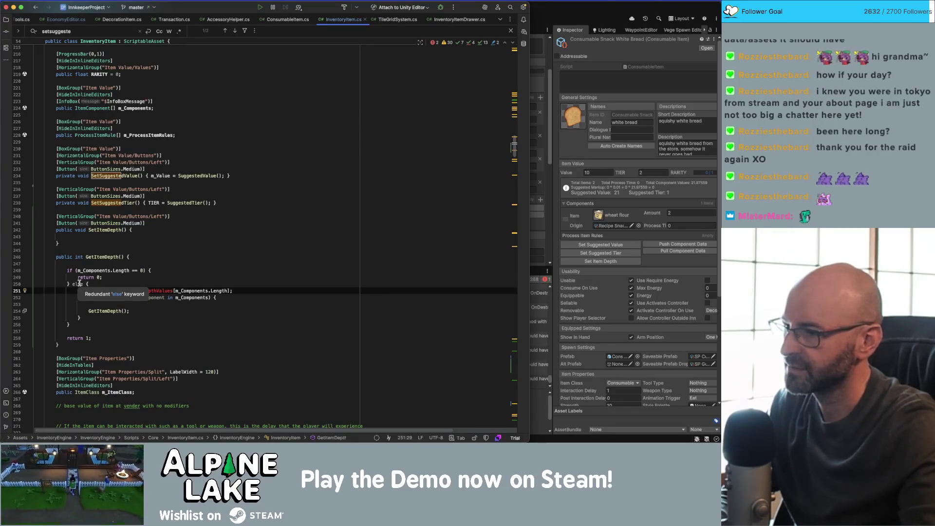
double_click(79, 283)
key(BackSpace)
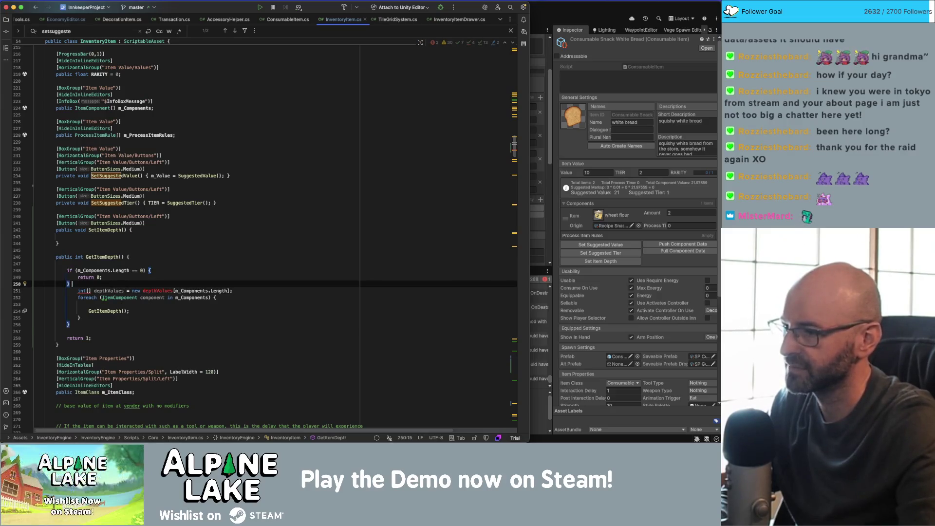
key(Return)
key(Down)
key(Down)
key(Down)
key(BackSpace)
key(BackSpace)
- Dedent the depthValues declaration and foreach loop by one level
key(Up)
key(Up)
key(Up)
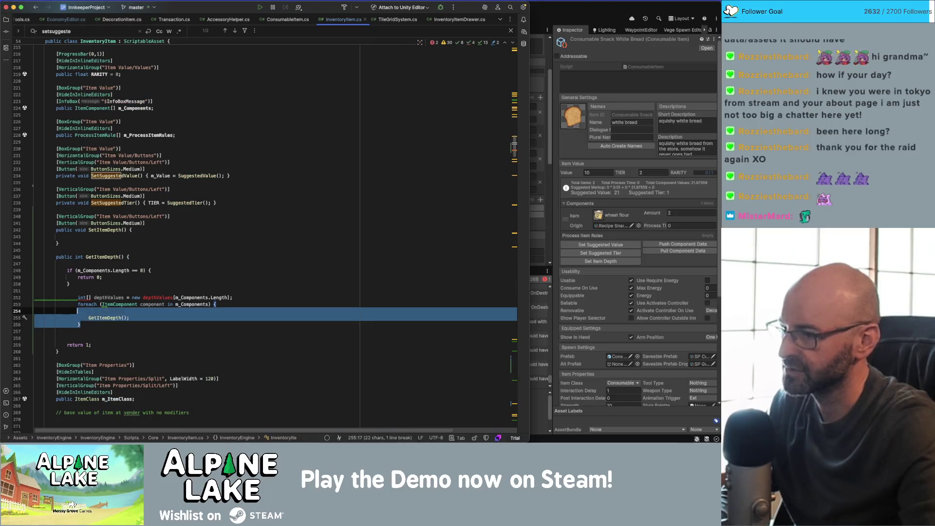
key(Home)
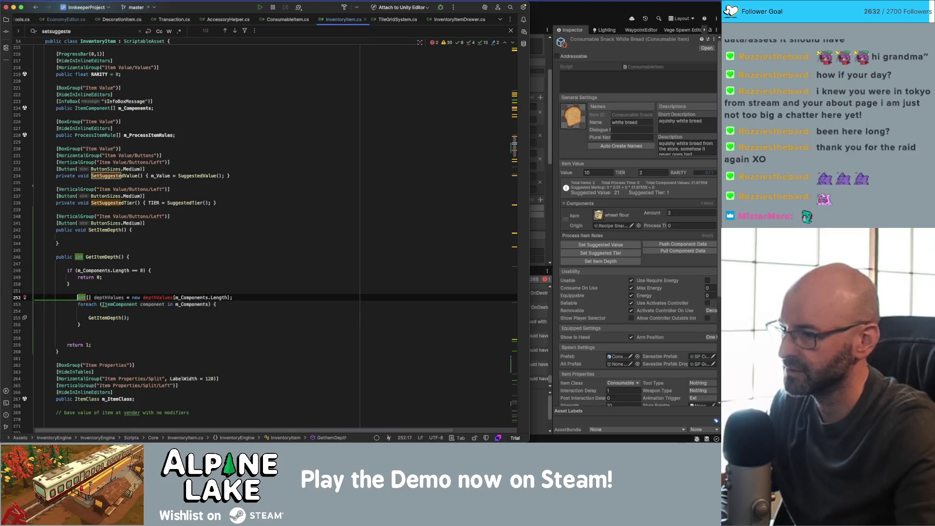
key(Down)
key(Down)
key(Down)
key(shift+Up)
key(shift+Up)
key(shift+Up)
key(shift+Home)
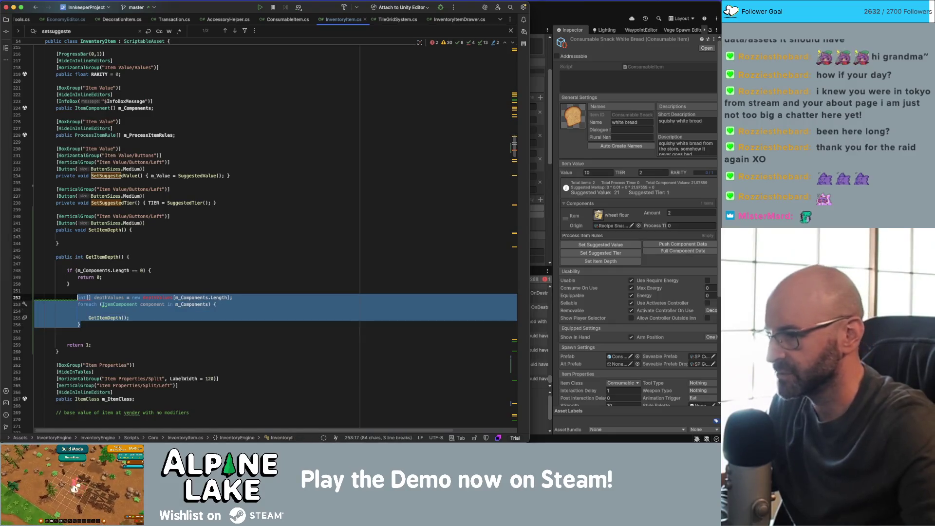
key(shift+Tab)
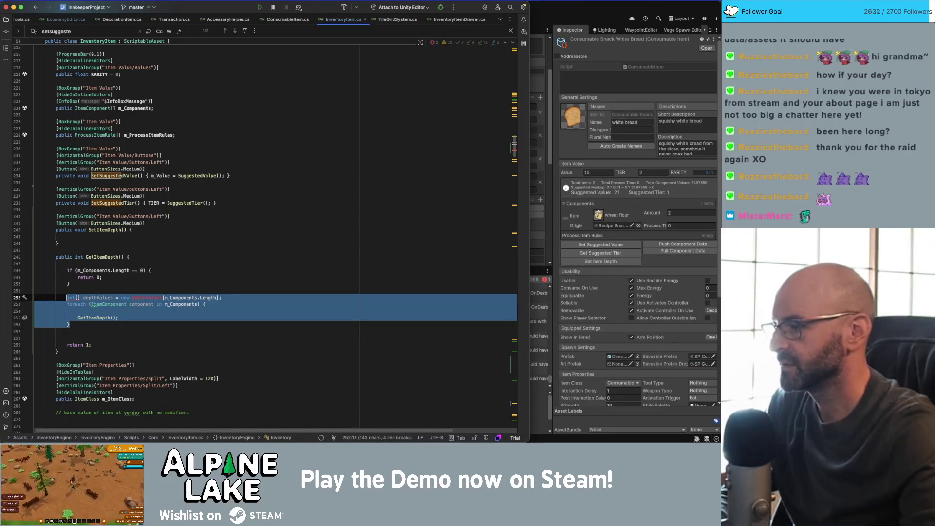
click(196, 283)
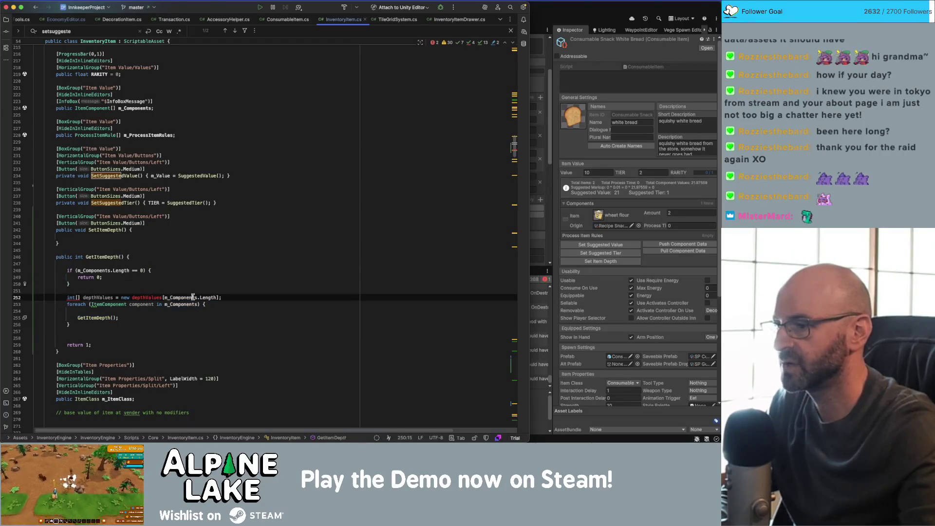
- Replace the type after new with int, giving new int[m_Components.Length]
click(192, 297)
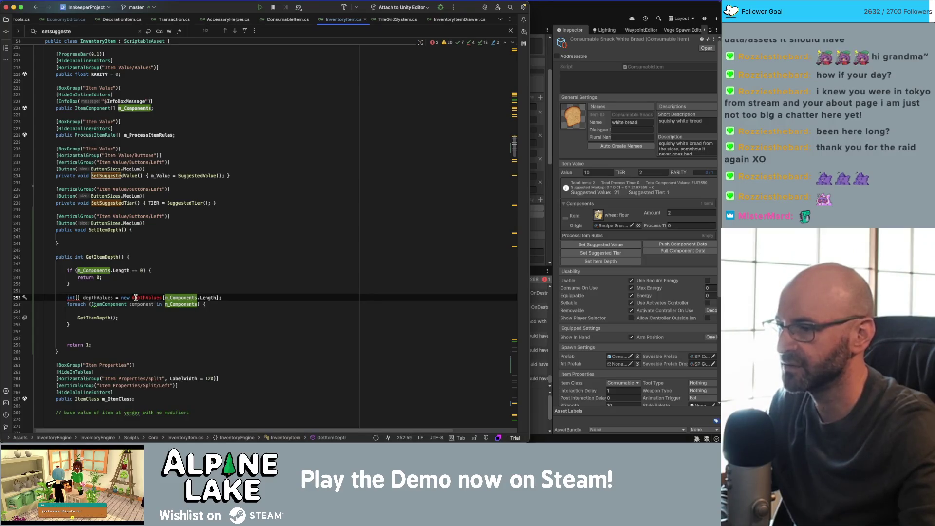
click(164, 285)
key(Down)
key(alt+Right)
key(alt+Right)
key(alt+Right)
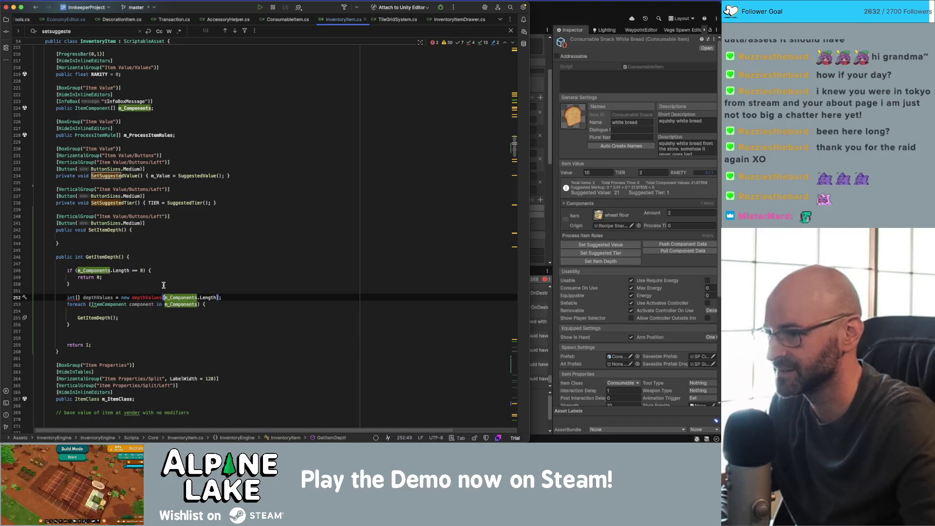
key(alt+shift+Left)
text(int)
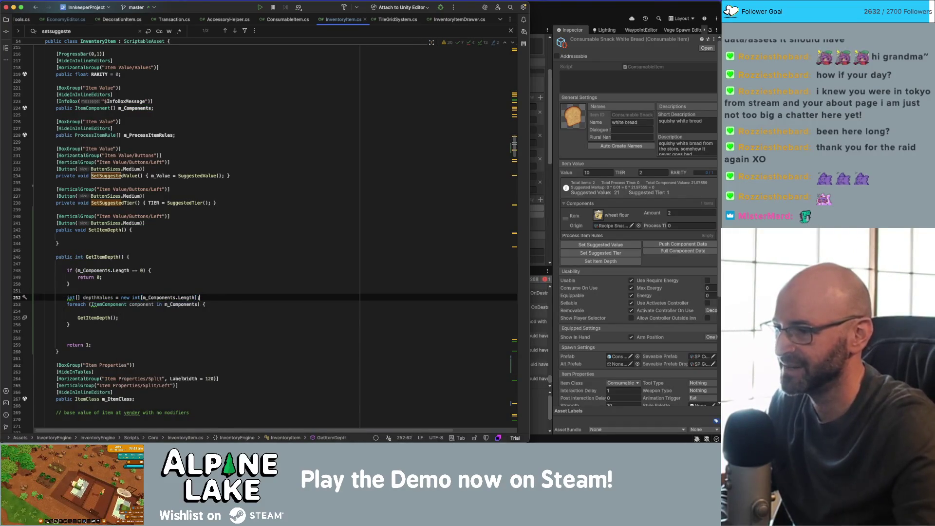
click(181, 268)
click(159, 323)
double_click(91, 296)
click(78, 318)
- Declare 'int index = 0;' below the depthValues array
text(depth)
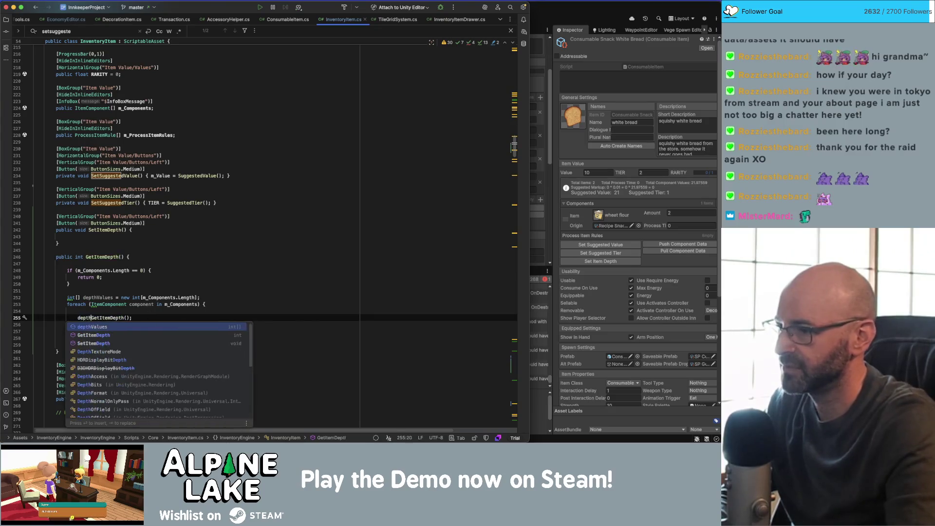
key(alt+Left)
key(Up)
key(Up)
key(Up)
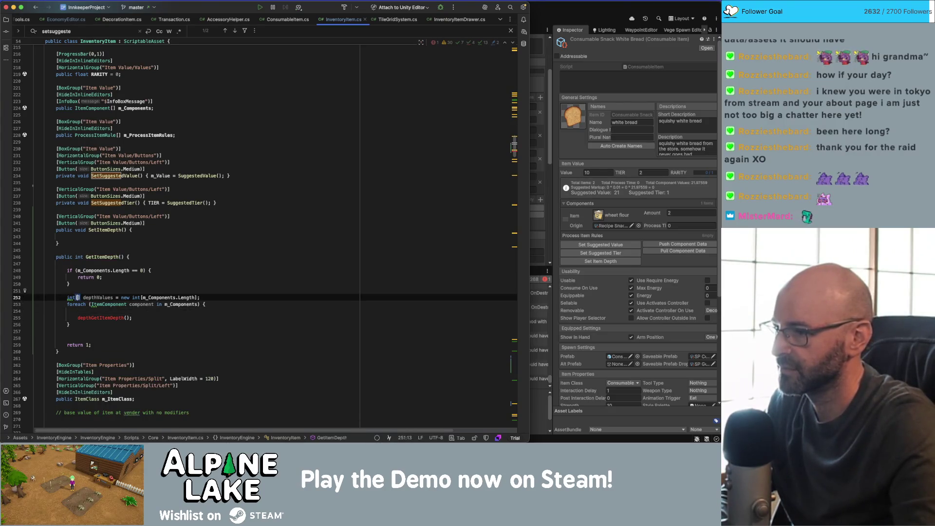
key(End)
key(Return)
text(x)
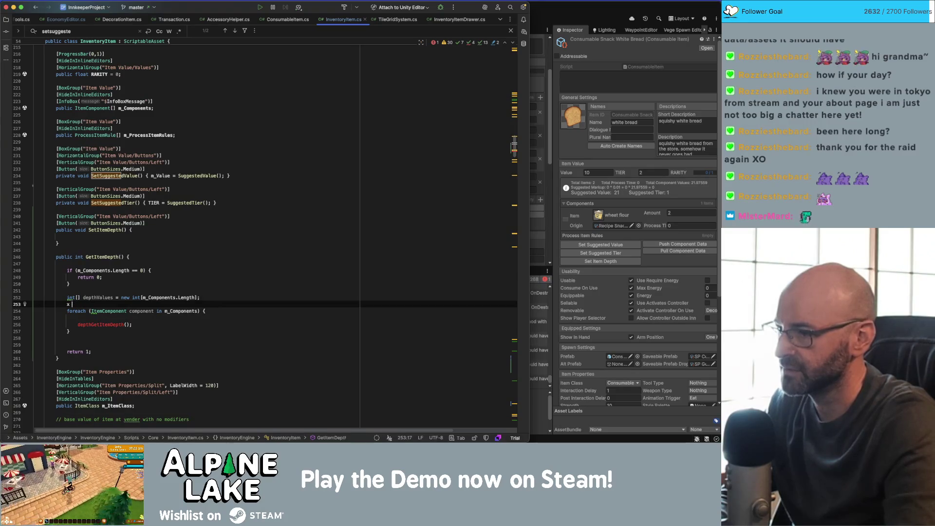
key(BackSpace)
text(in)
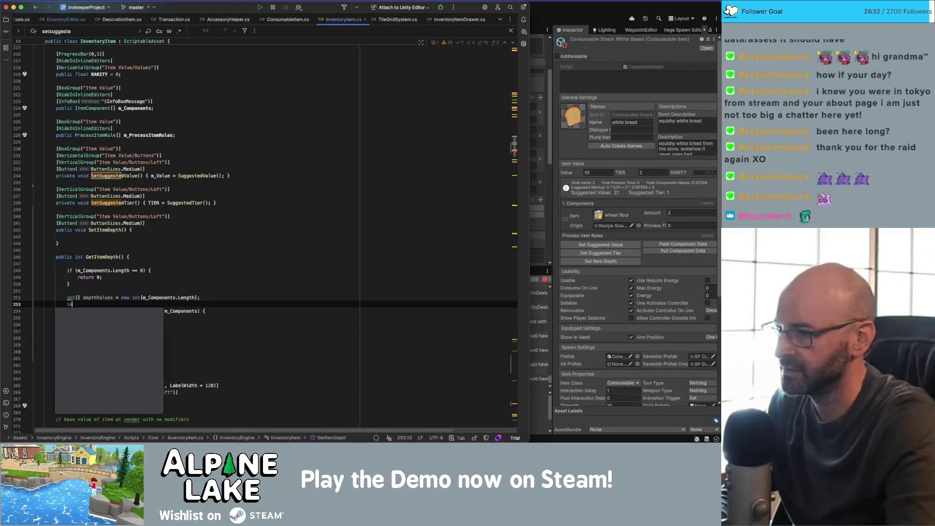
text(t index = 0;)
key(Down)
key(Down)
key(Down)
- In the loop, store GetItemDepth() in depthValues[index], fix the depthVaues typo, and increment index
text(depthVaues[)
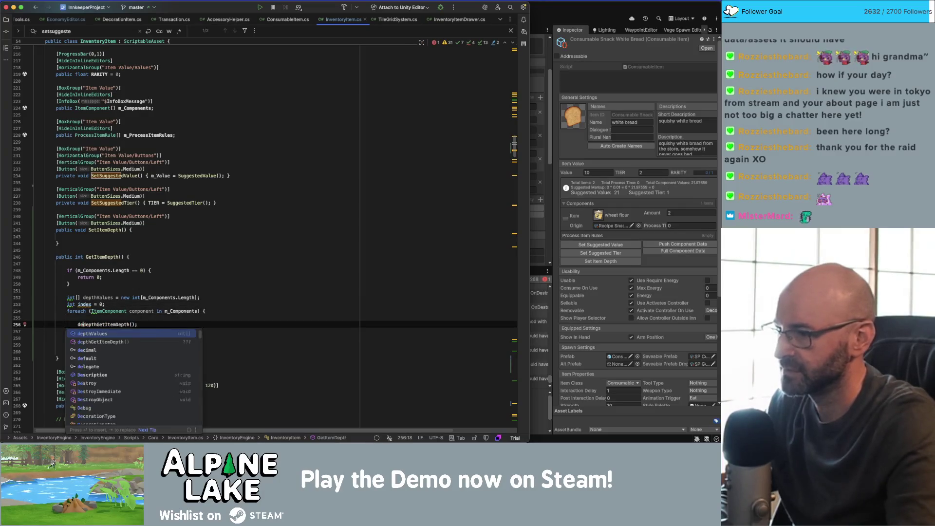
text(index])
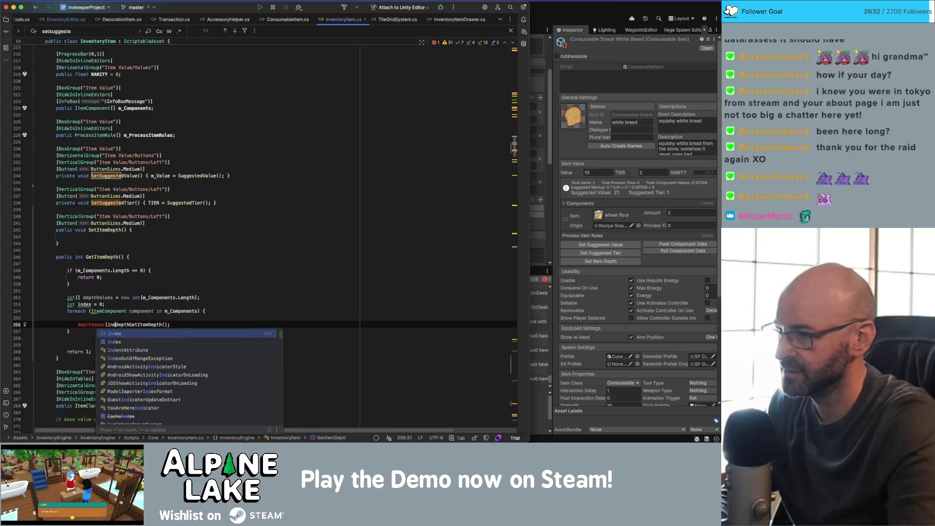
text( =)
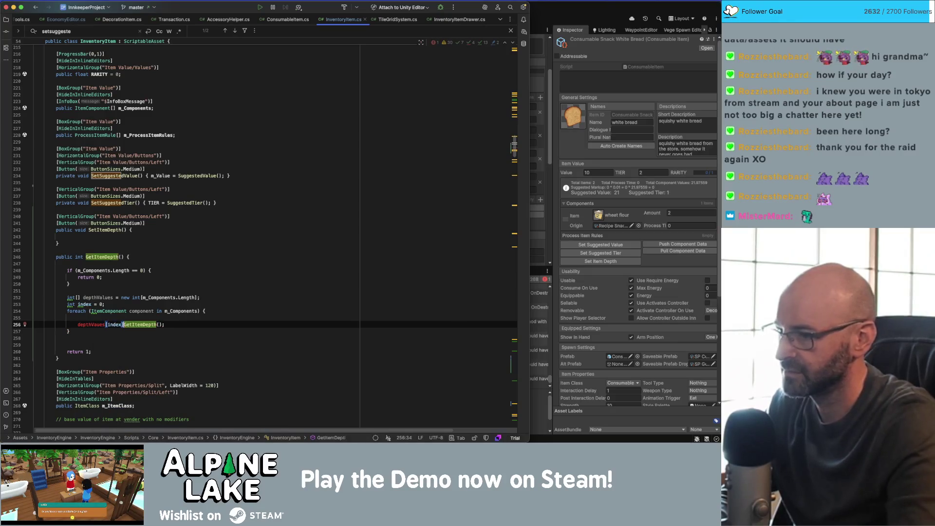
key(End)
key(Up)
key(super+BackSpace)
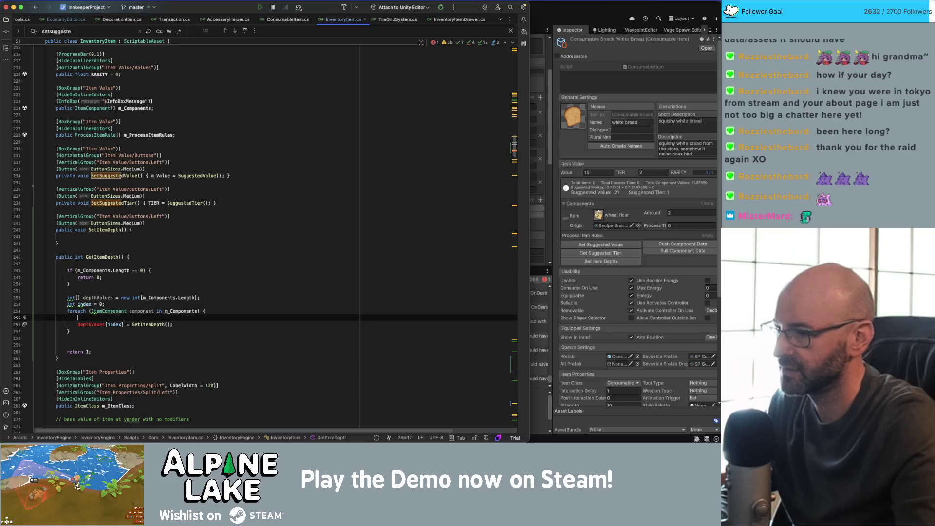
key(End)
key(Return)
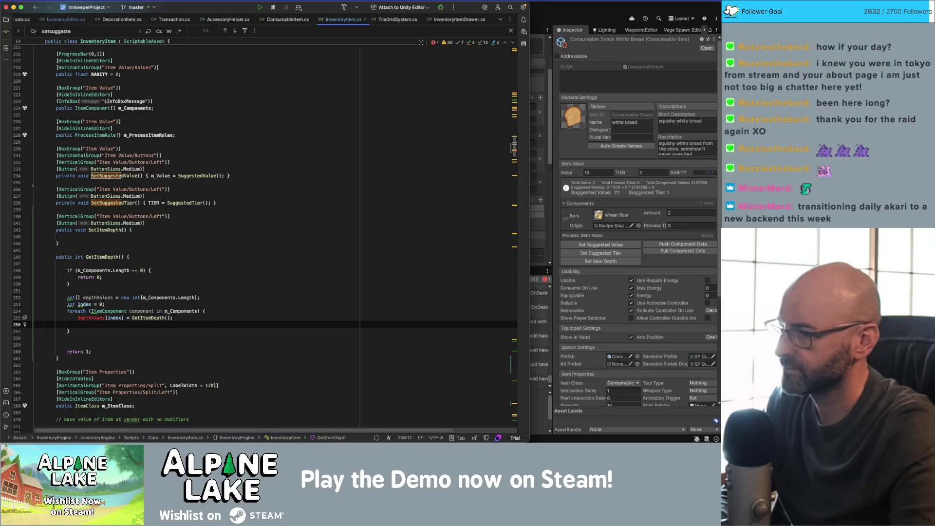
click(96, 318)
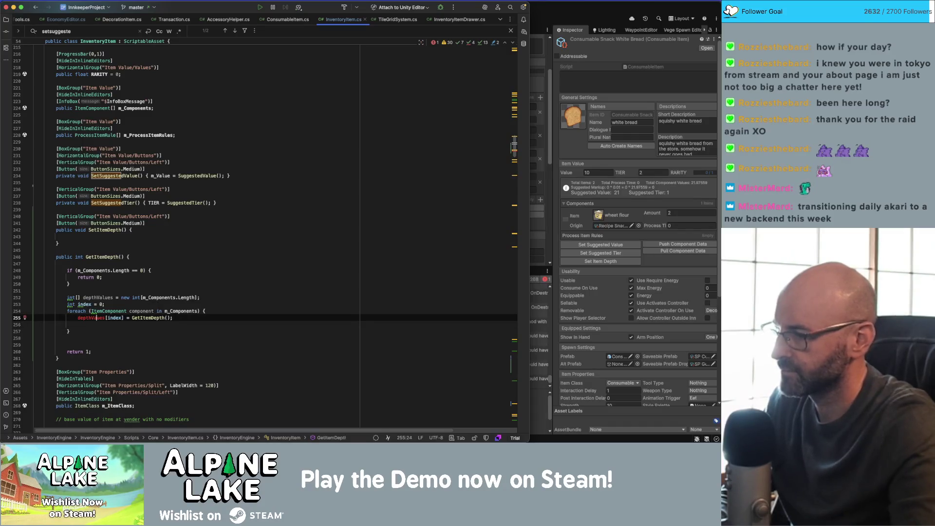
text(l)
key(Down)
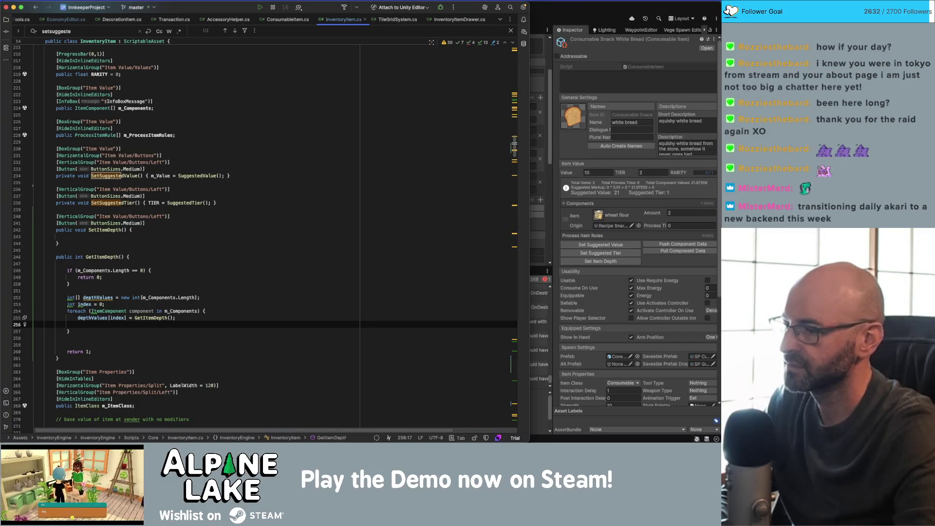
text(index=)
text(++;)
click(99, 317)
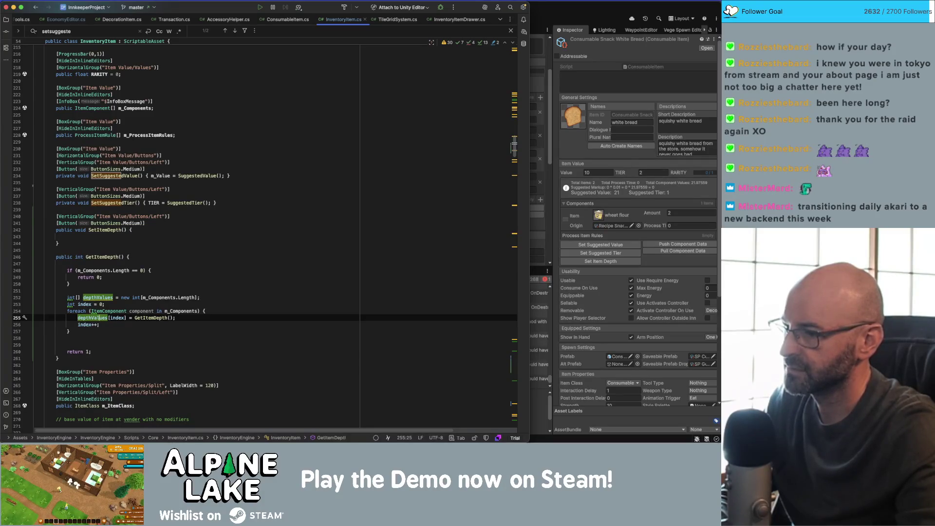
key(Down)
key(Down)
key(Down)
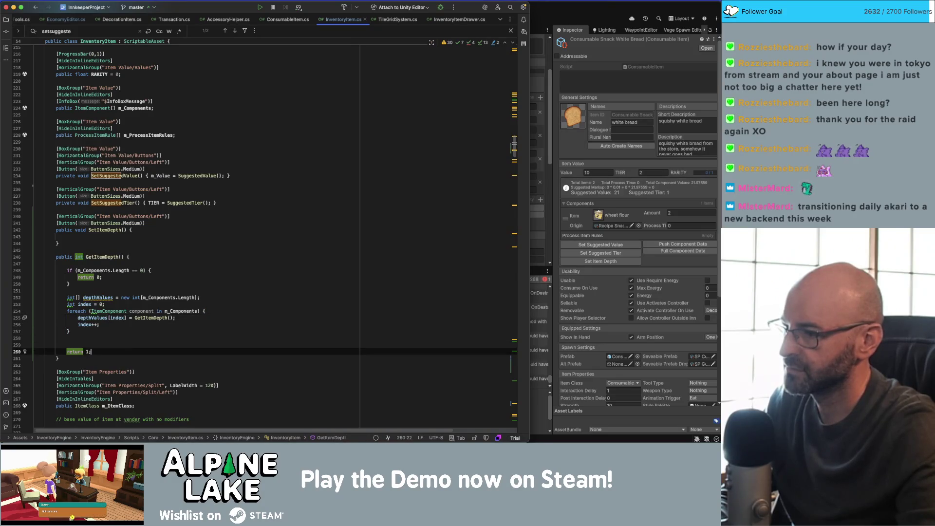
- Replace the constant 1 in GetItemDepth's final return with depthValues
key(Left)
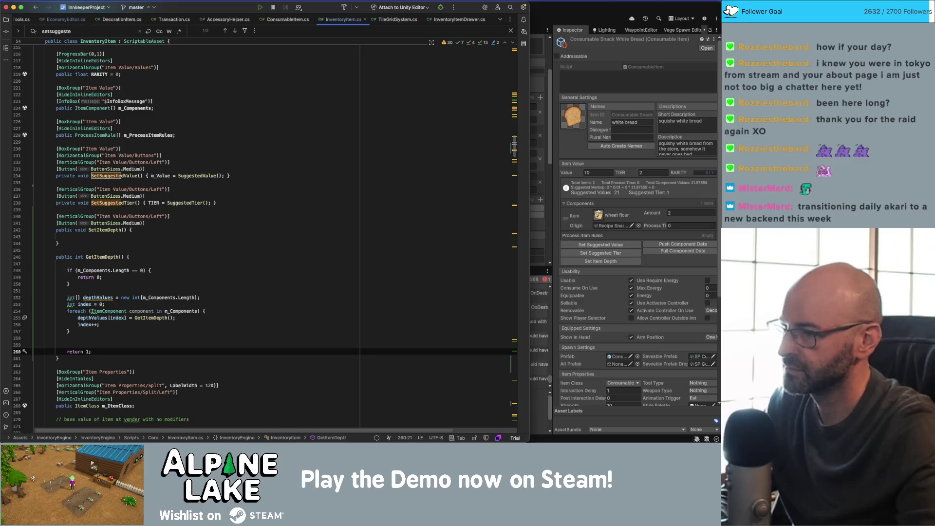
key(BackSpace)
text(depthv)
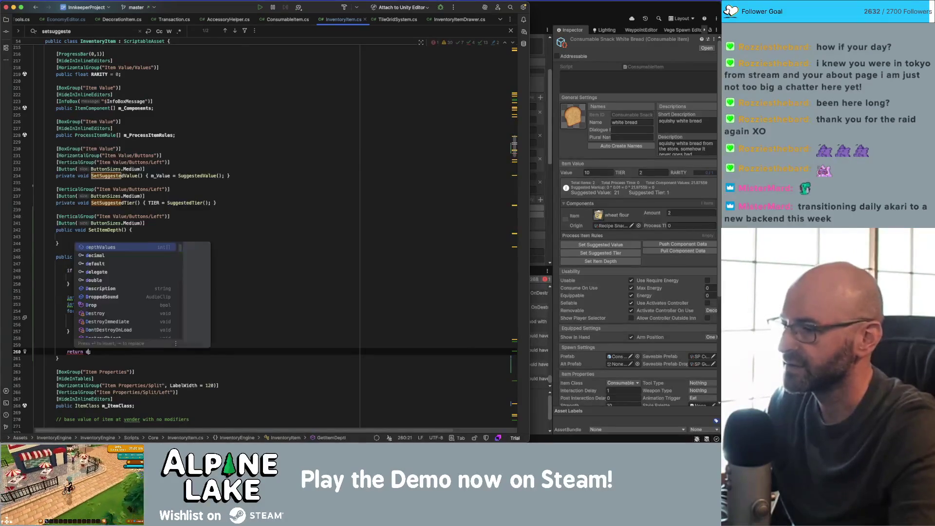
key(Return)
text(.max)
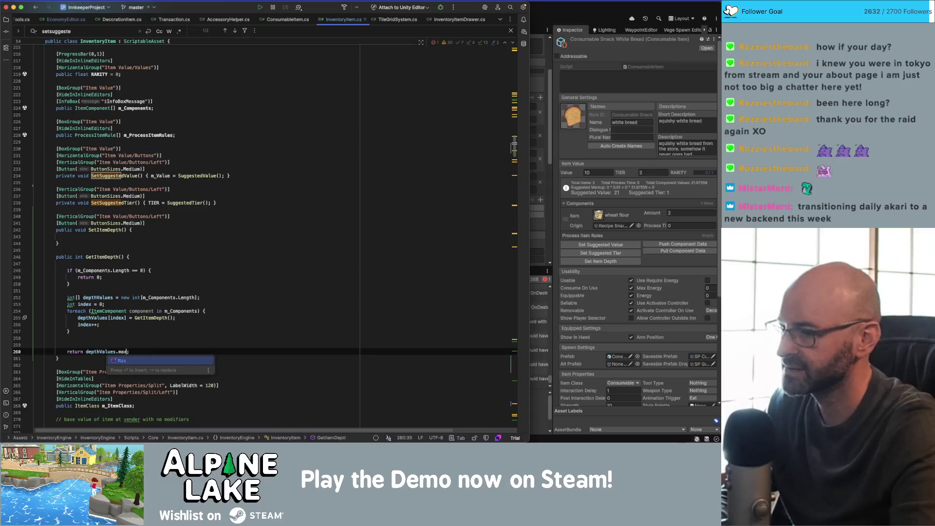
- Make the final statement return Mathf.Max(depthValues) + 1
key(BackSpace)
key(BackSpace)
key(BackSpace)
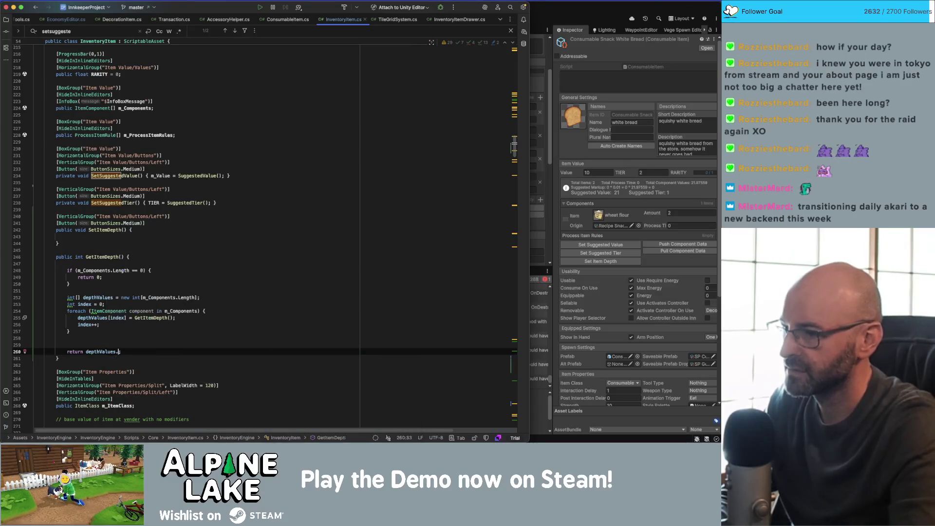
key(alt+Left)
text(Mathf.)
key(Escape)
text(Max)
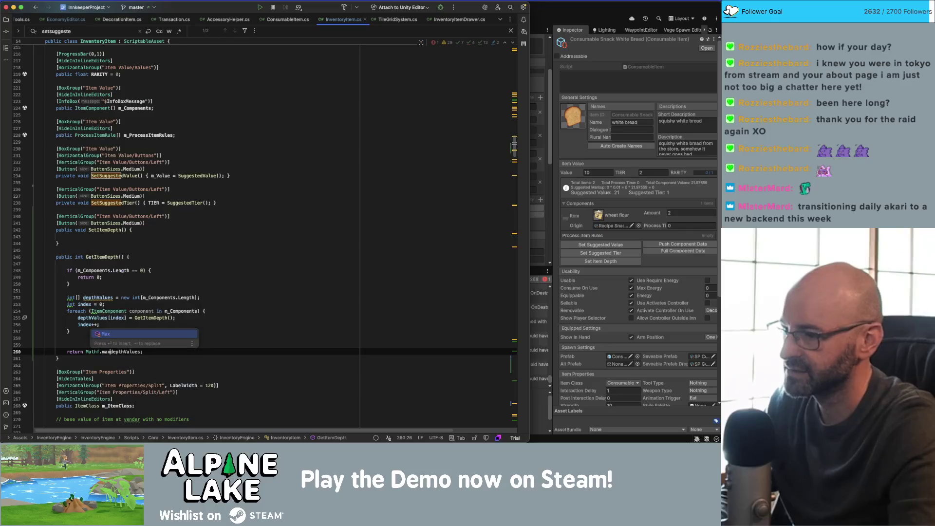
key(Return)
key(ctrl+shift+Return)
key(Left)
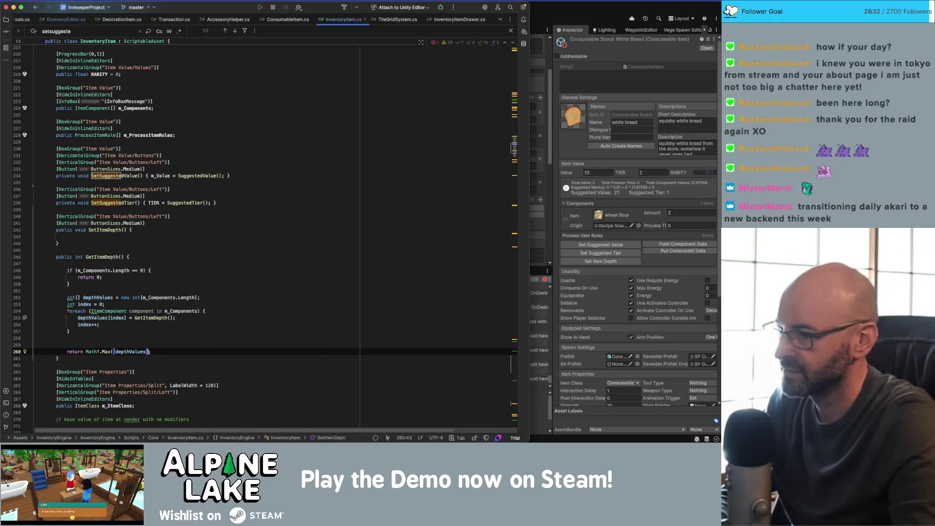
text(+)
key(BackSpace)
key(BackSpace)
key(BackSpace)
key(Left)
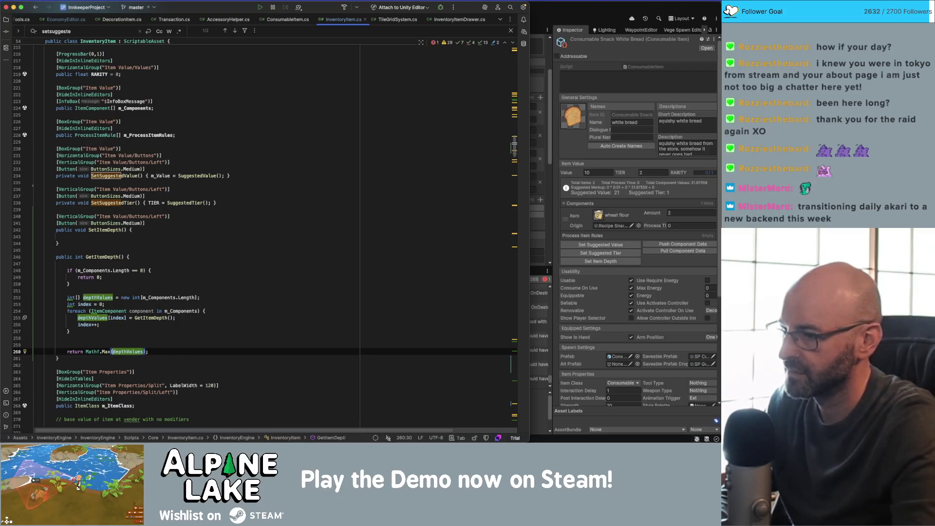
text(+ 1)
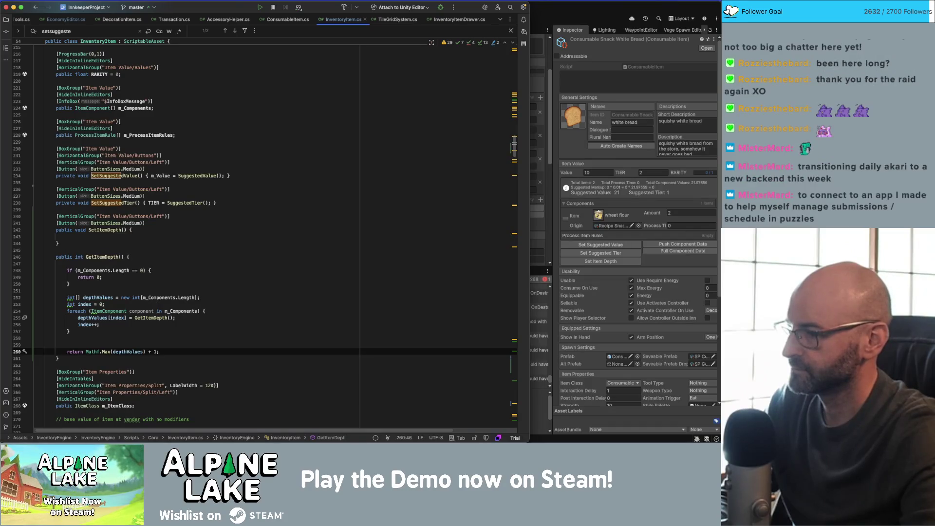
- Change the empty-components early return from 0 to 1
double_click(116, 269)
click(99, 276)
text(1;)
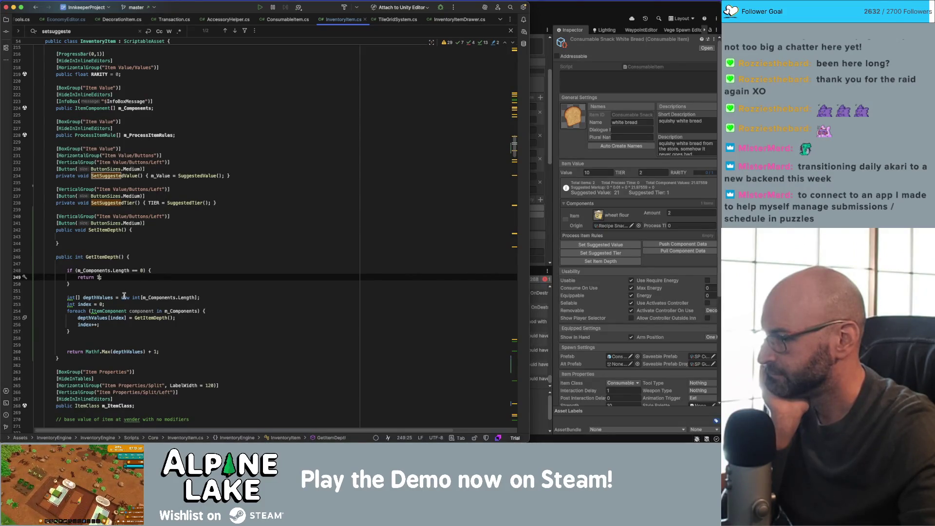
double_click(141, 310)
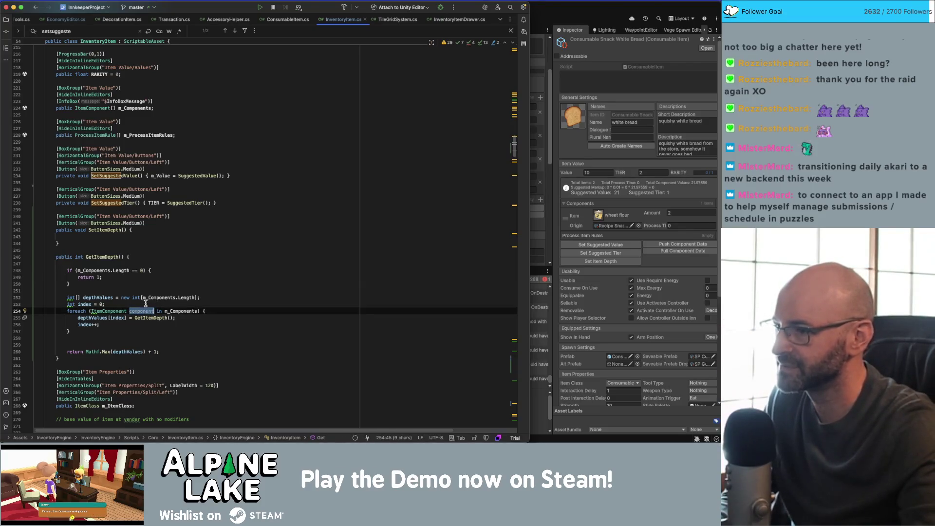
- Make the loop store component.m_Item.GetItemDepth() for each component in depthValues
key(alt+Left)
key(alt+Left)
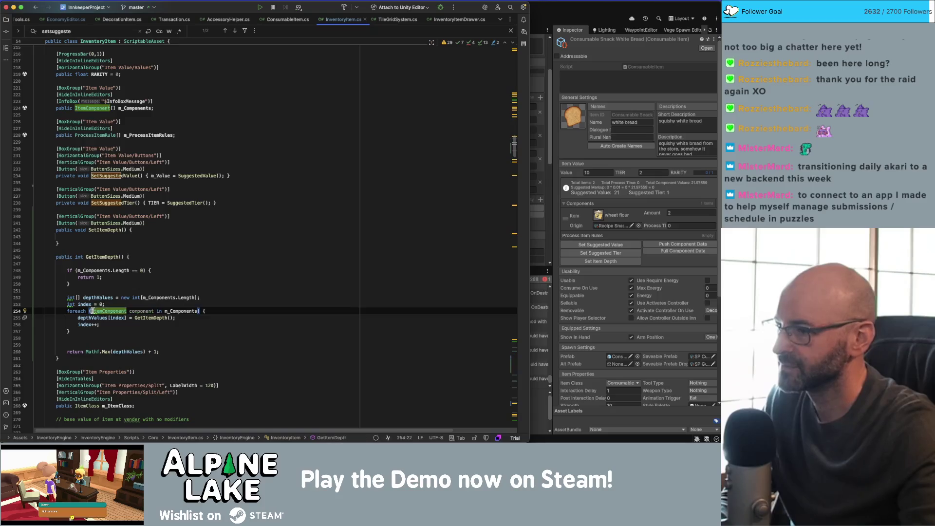
key(alt+Up)
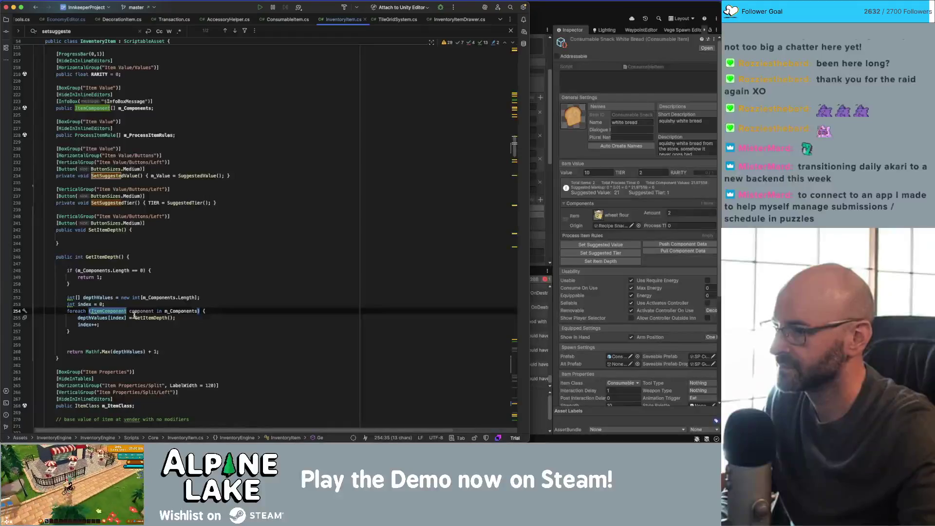
click(137, 318)
text(component.)
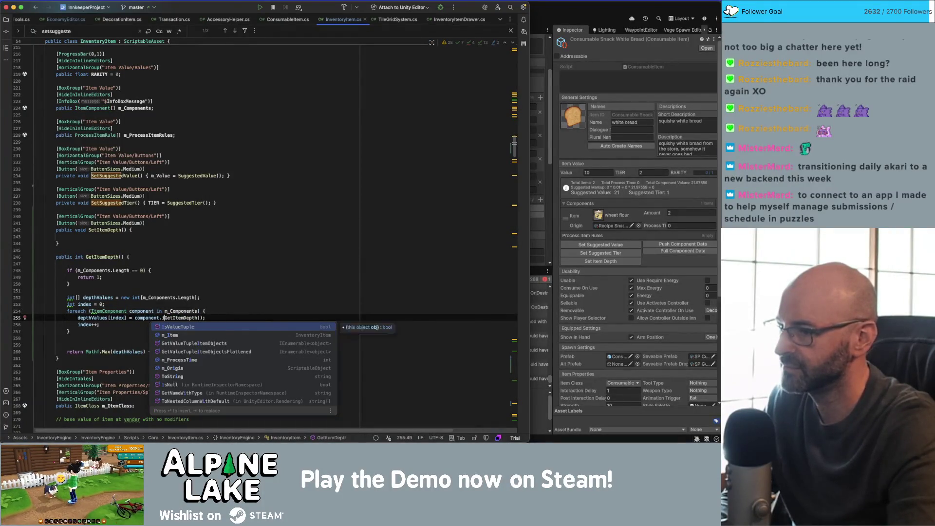
text(m_Item.)
key(Escape)
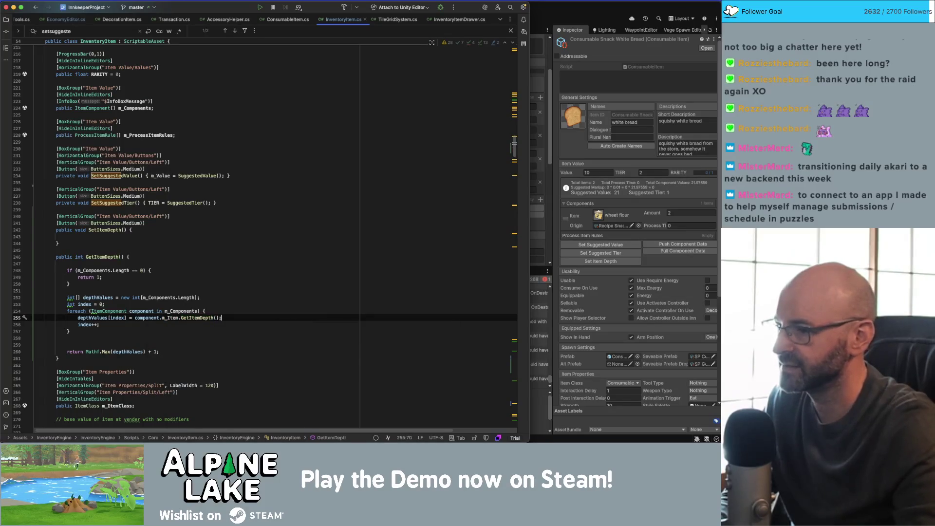
click(262, 305)
click(255, 333)
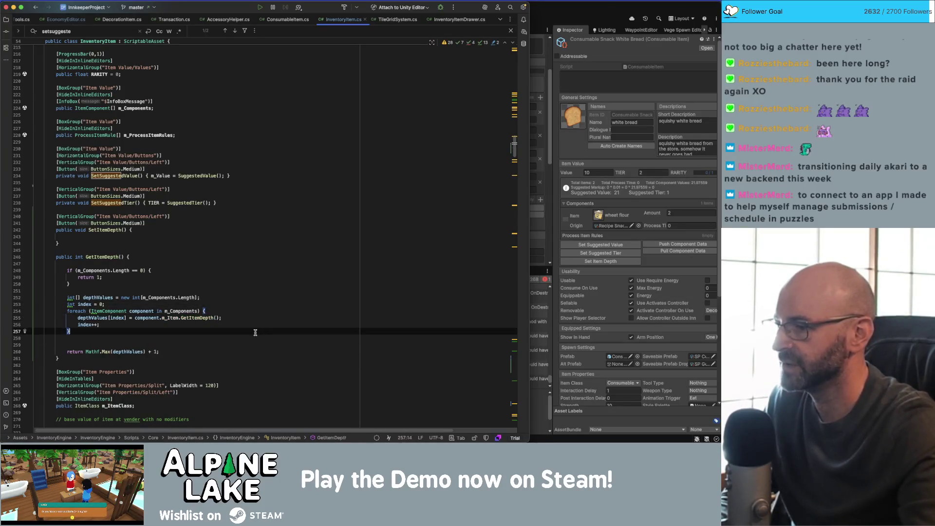
click(203, 337)
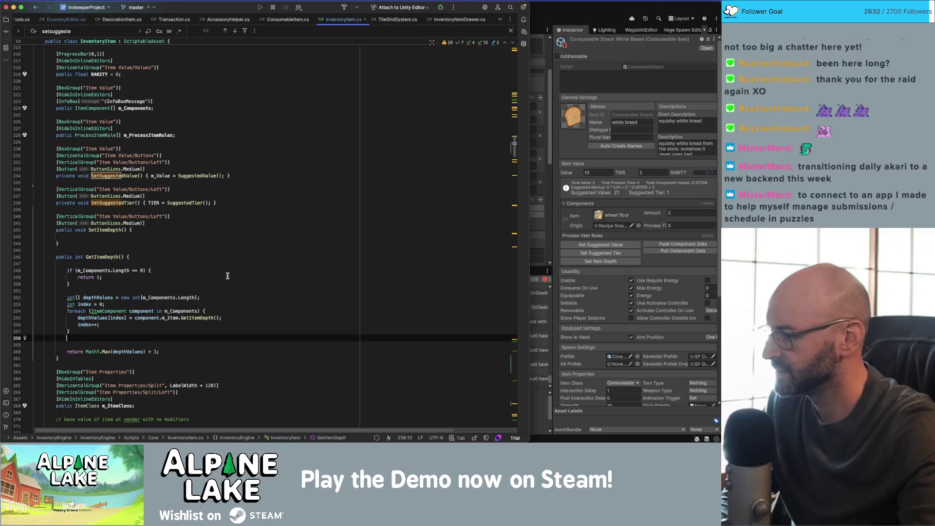
- Delete the extra blank line between the foreach loop and the return
click(237, 331)
key(shift+Down)
key(Down)
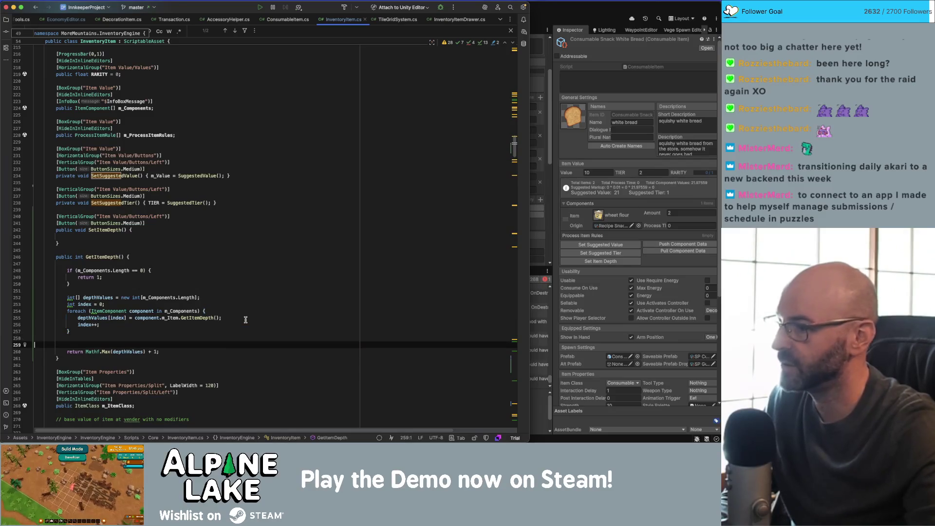
key(BackSpace)
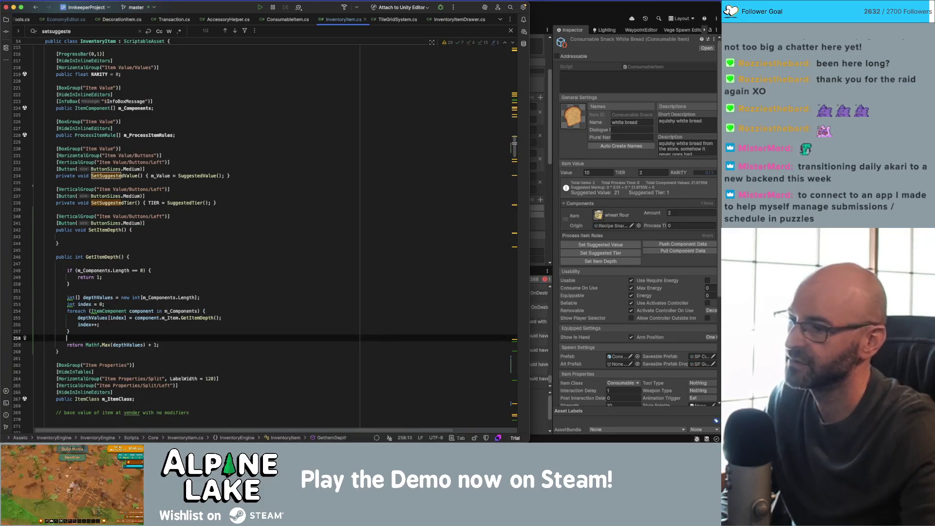
- Remove the blank line at the top of the GetItemDepth method
click(216, 266)
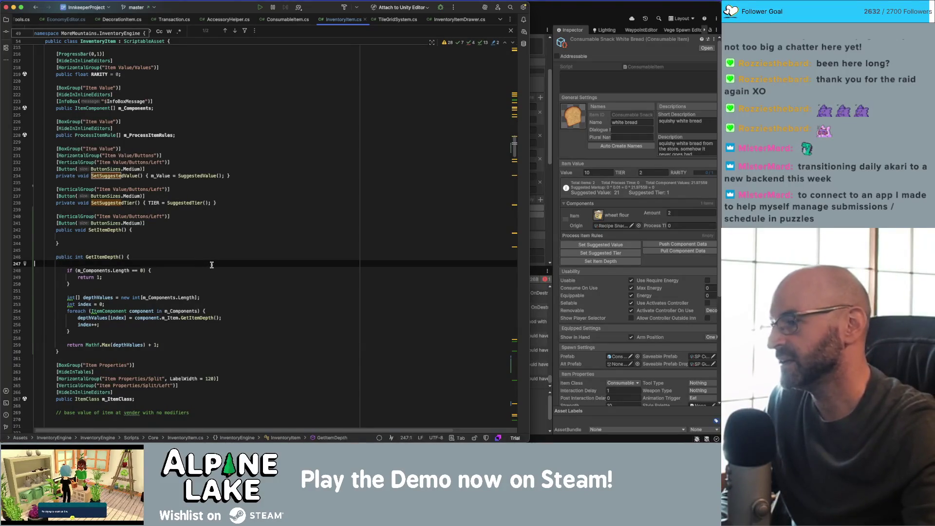
key(BackSpace)
click(207, 344)
click(208, 332)
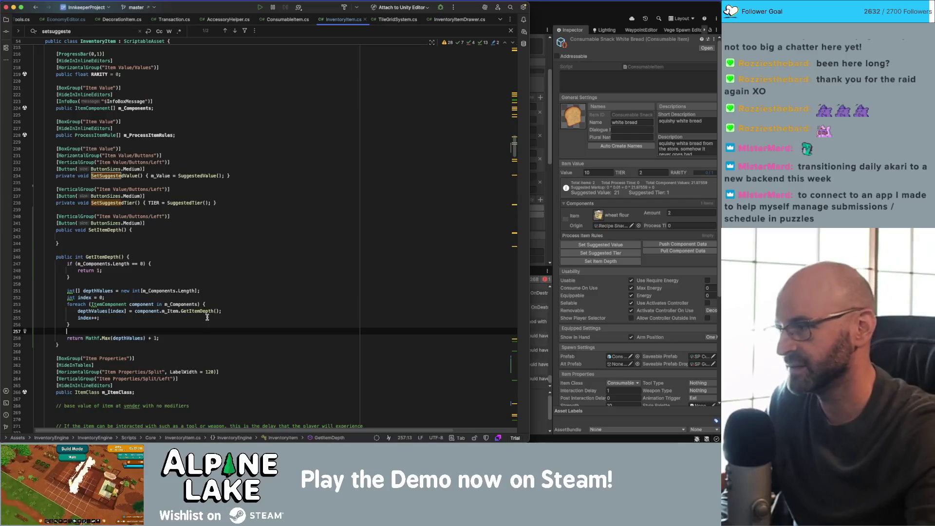
click(207, 318)
click(206, 290)
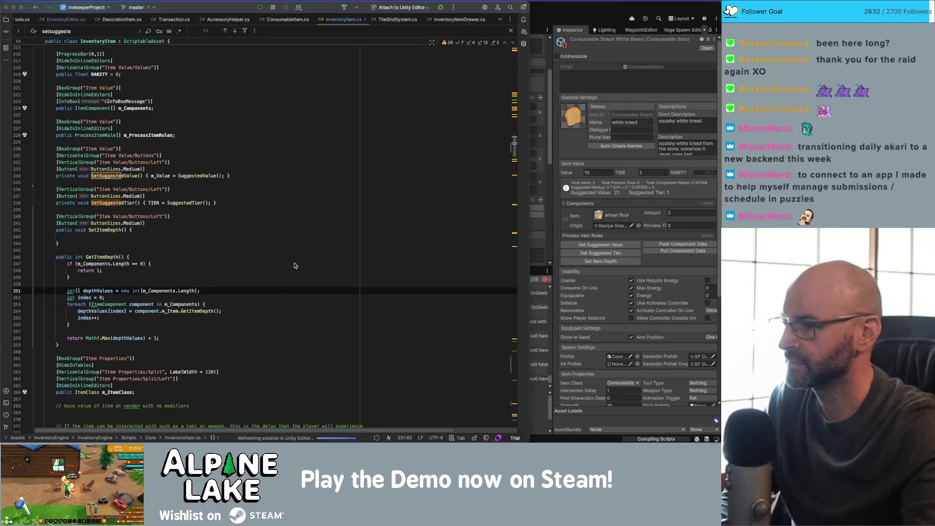
click(275, 284)
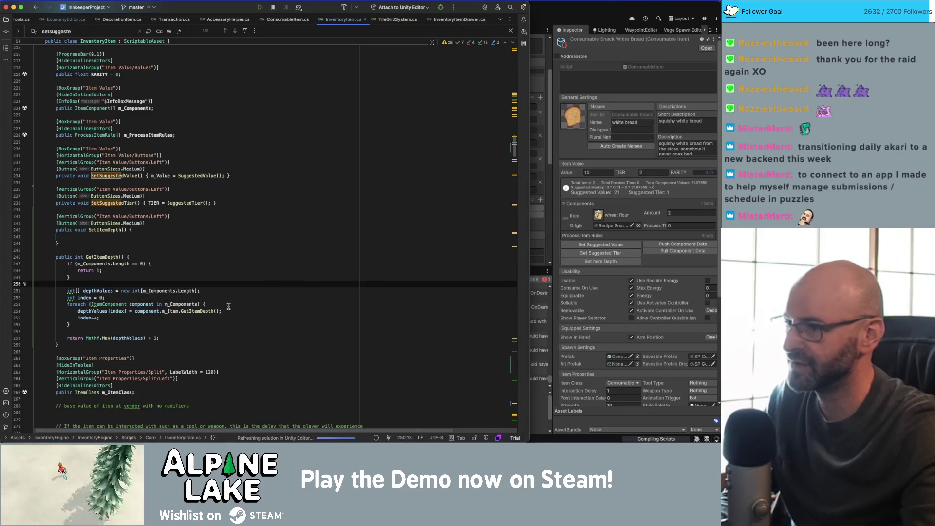
- Below the TIER field, add a [HorizontalGroup("Item Value/Values")] attribute
double_click(105, 256)
click(160, 243)
click(155, 236)
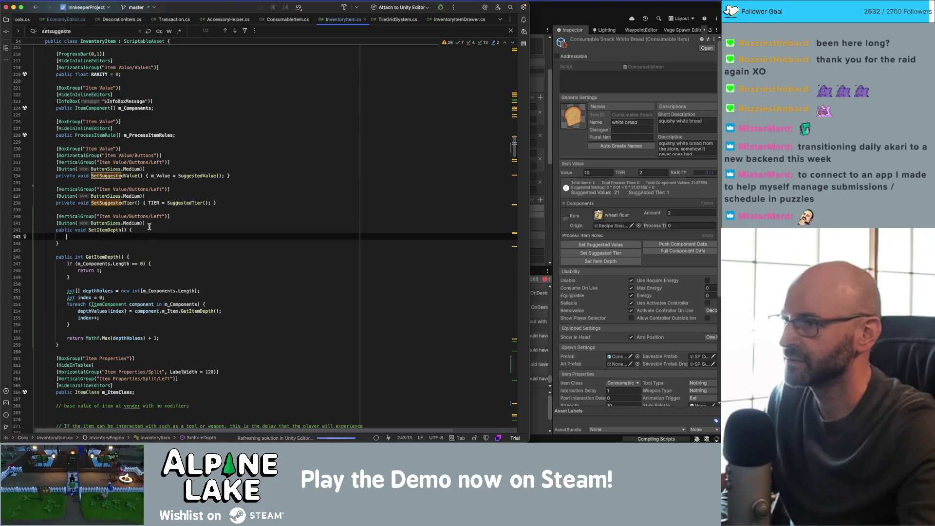
scroll(181, 209, up, 1)
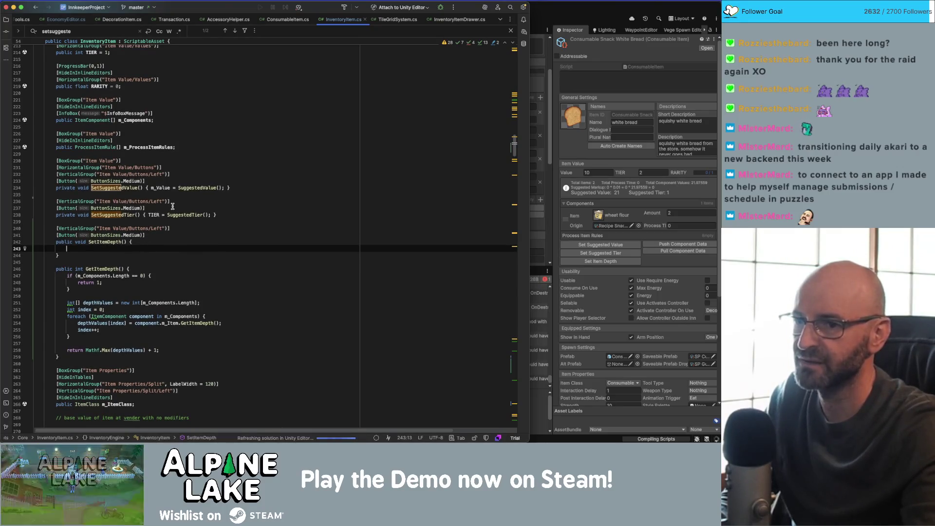
click(171, 168)
scroll(186, 173, up, 2)
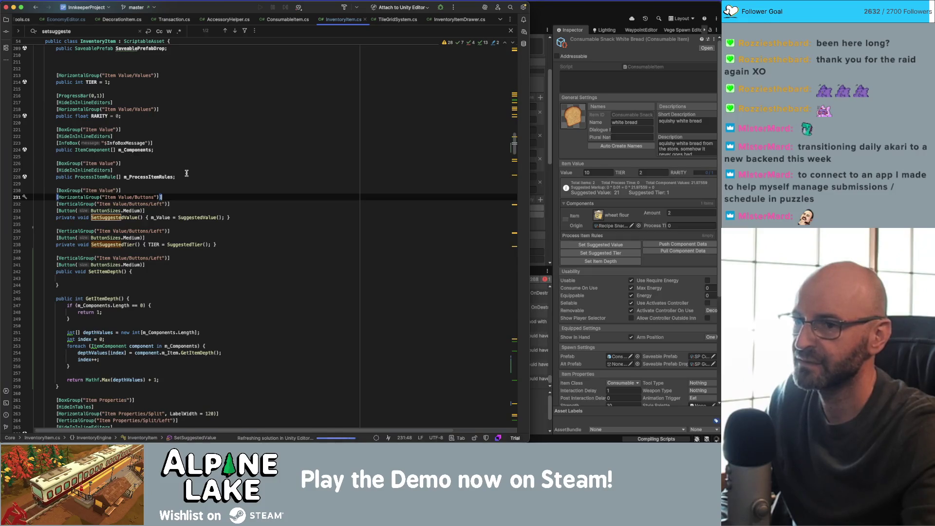
scroll(171, 167, up, 6)
click(185, 154)
click(166, 173)
key(Return)
key(Return)
key(Up)
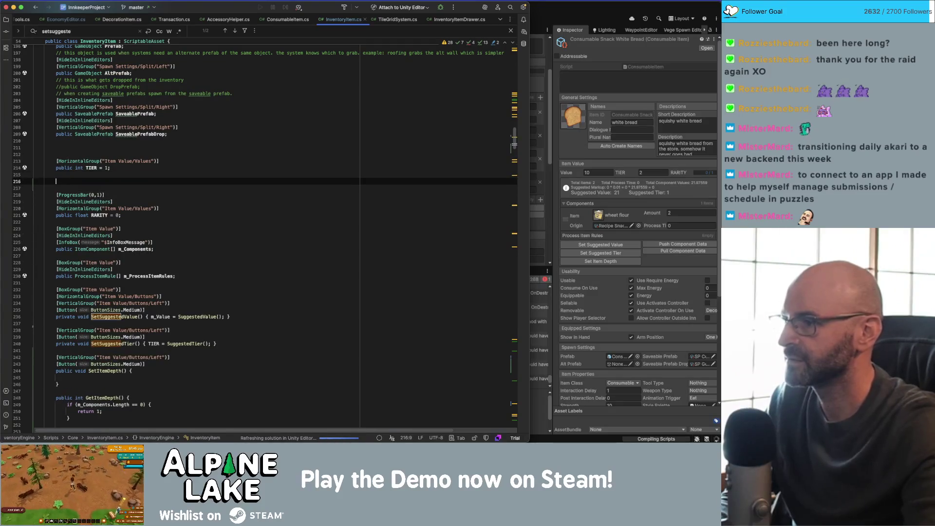
text([H)
text(orizontalGroup("I)
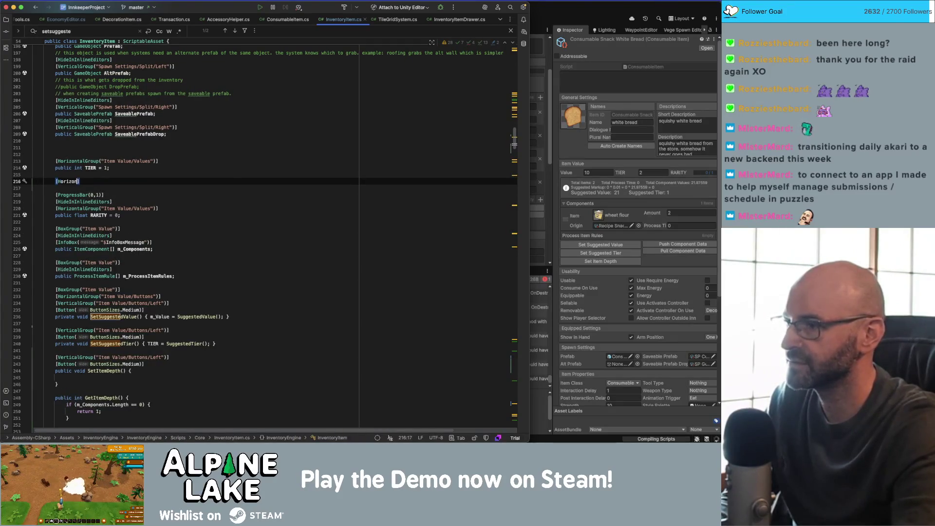
text(tem Value/Valu)
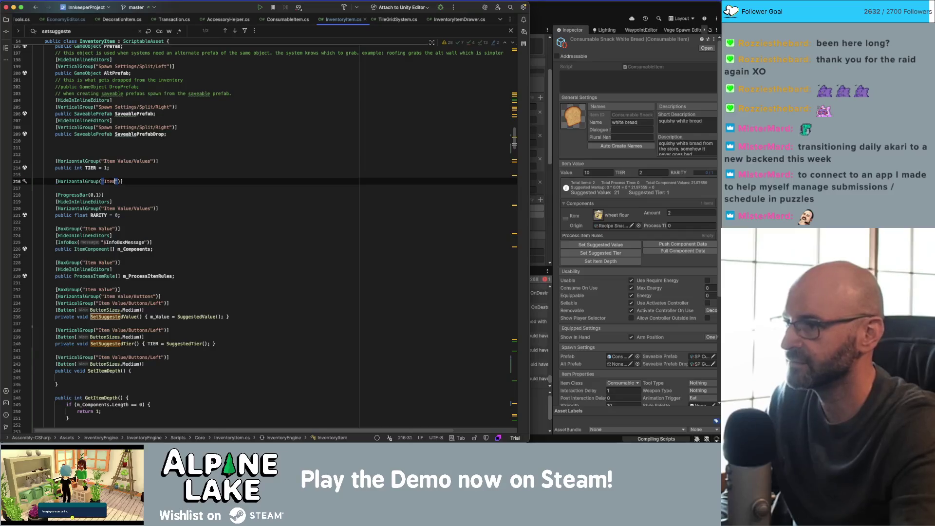
key(Return)
- Declare public int DEPTH = 0; on its own line under that attribute
key(End)
key(Return)
text(public )
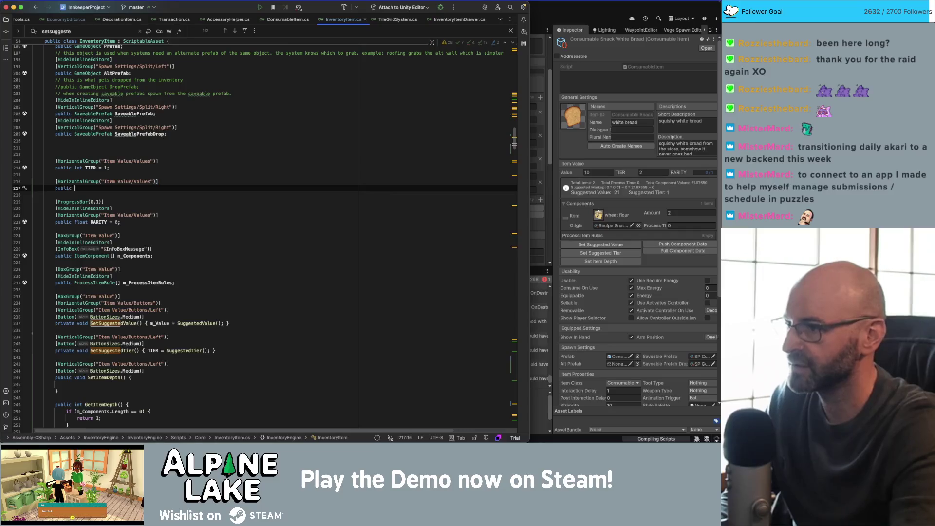
text(int DEPTH)
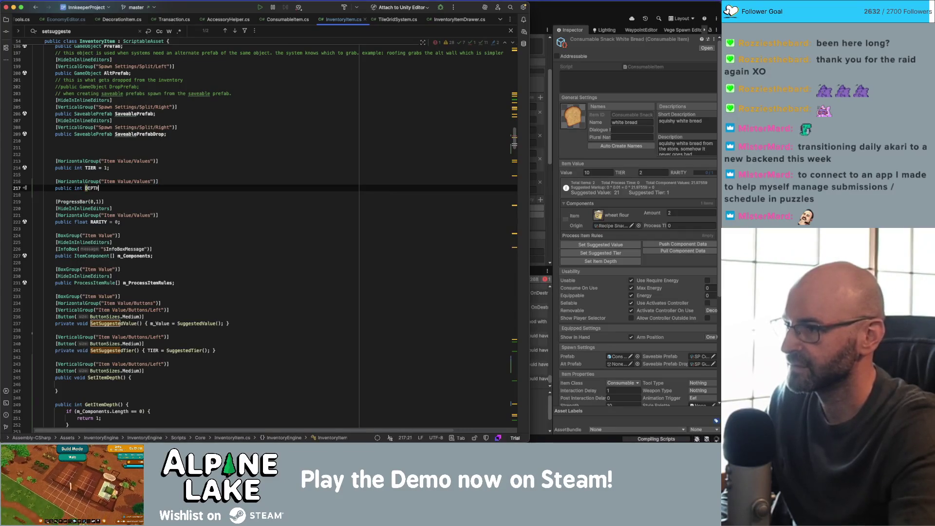
text( = 0;)
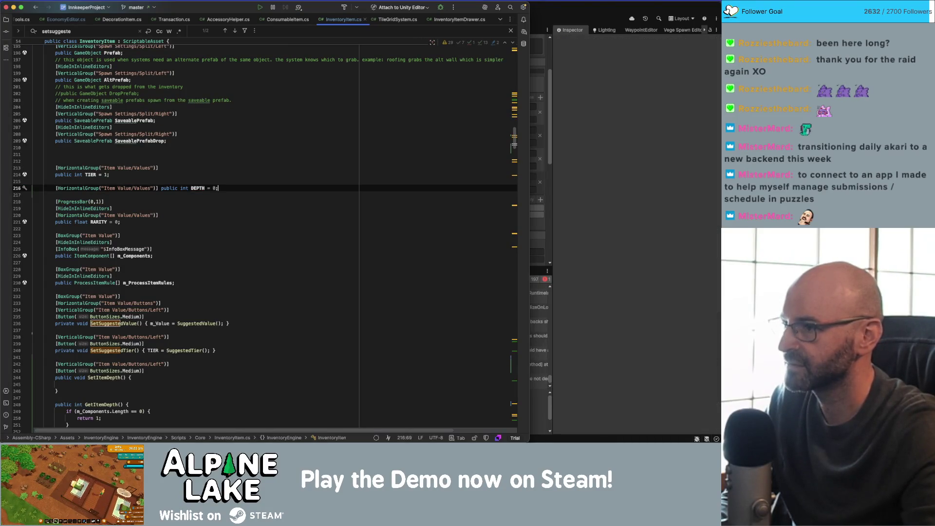
click(191, 188)
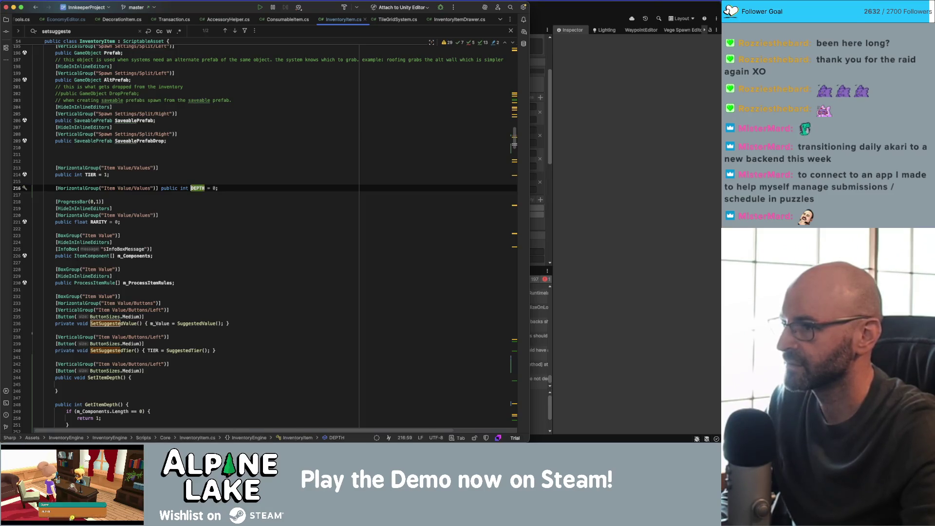
click(162, 188)
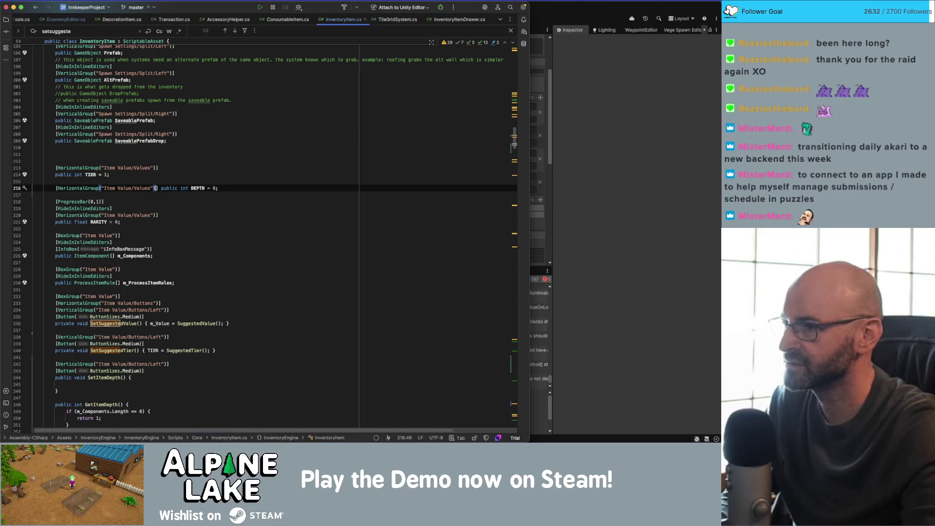
key(Return)
click(113, 195)
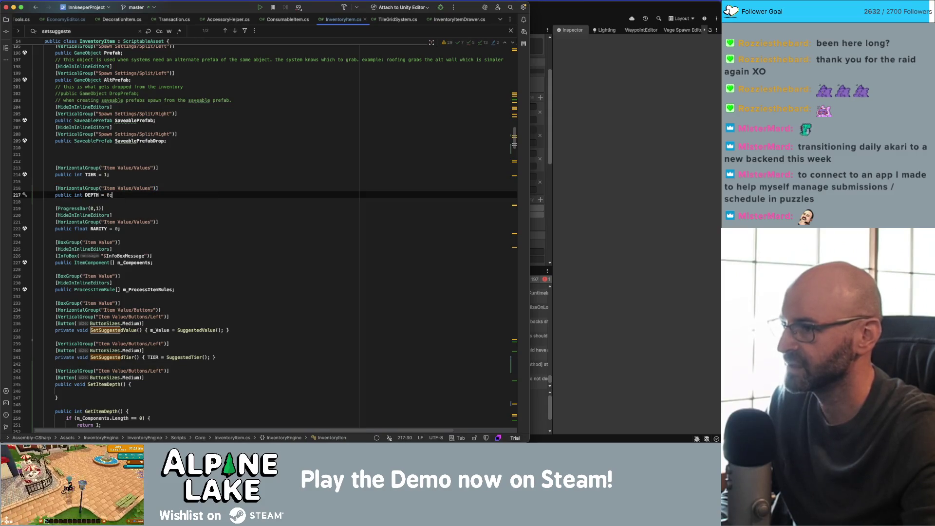
key(Down)
click(224, 207)
click(227, 214)
scroll(226, 241, down, 2)
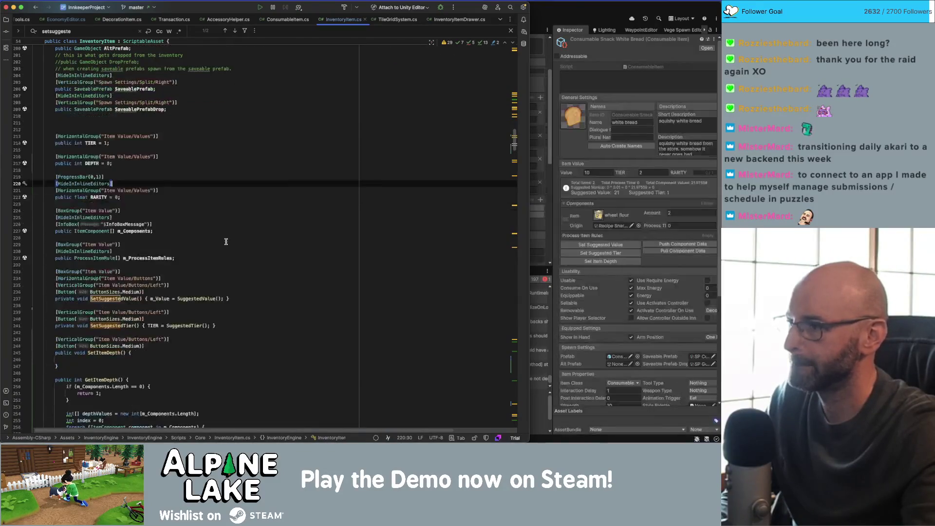
- Fill the empty SetItemDepth body with DEPTH = GetItemDepth(); and delete the stray d
click(226, 239)
scroll(226, 238, down, 4)
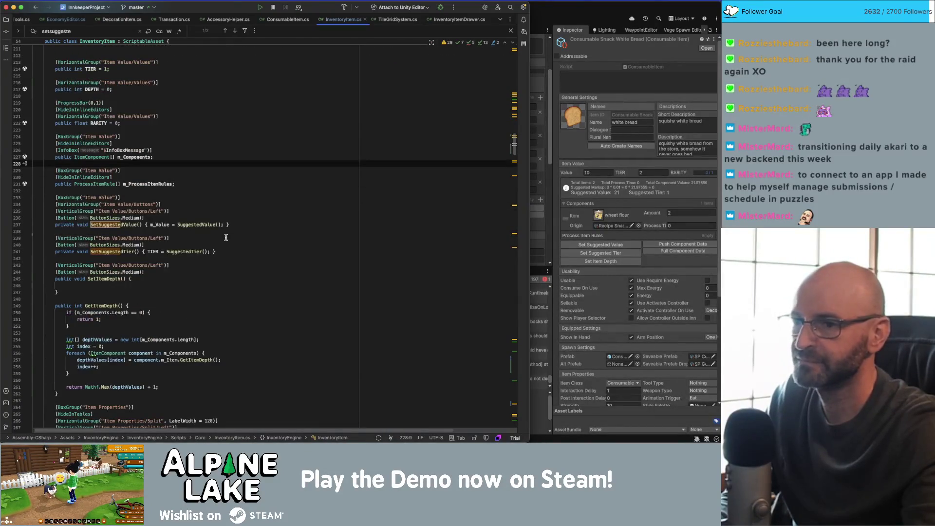
click(226, 237)
scroll(225, 239, down, 5)
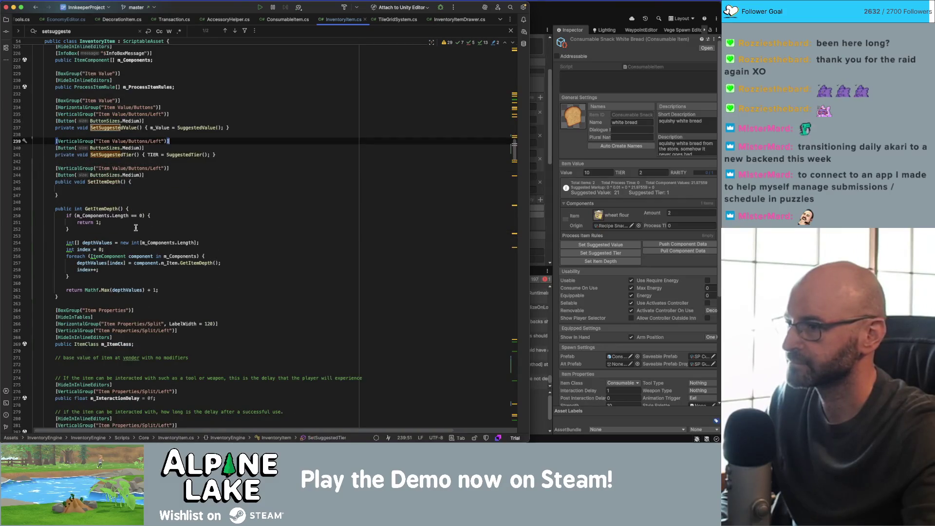
click(121, 188)
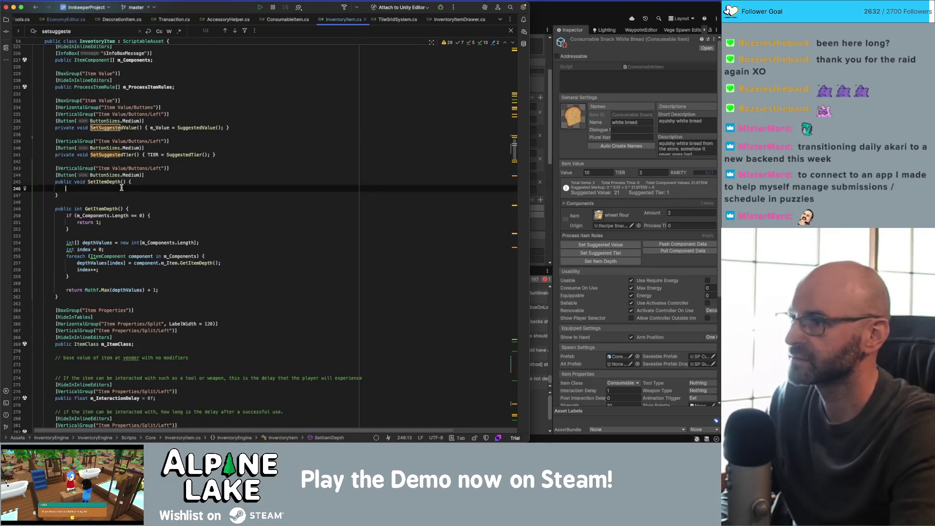
text(Depth)
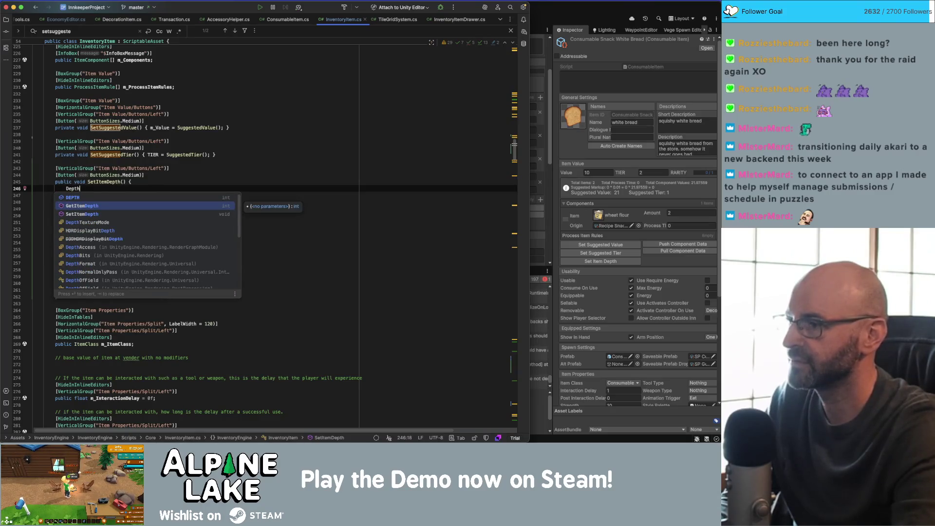
key(Return)
text(= G)
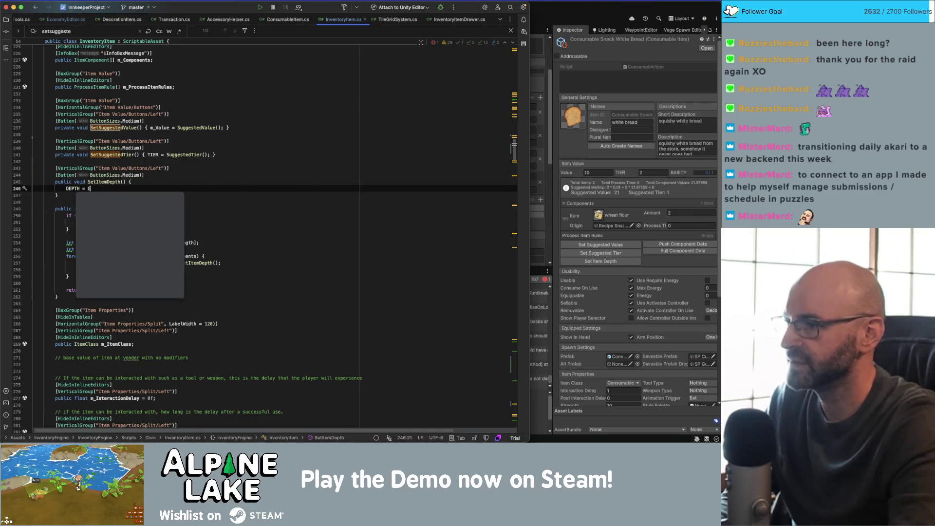
text(etItem)
key(Return)
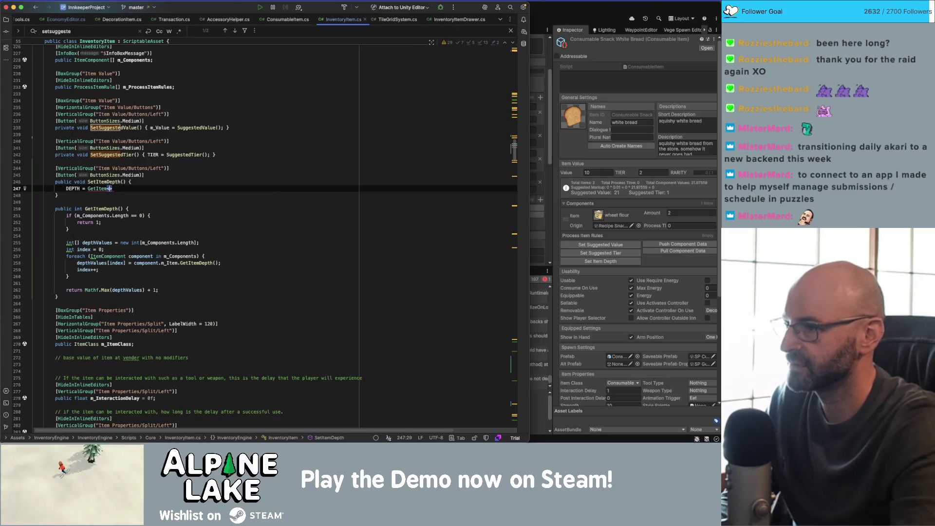
text(Depth)
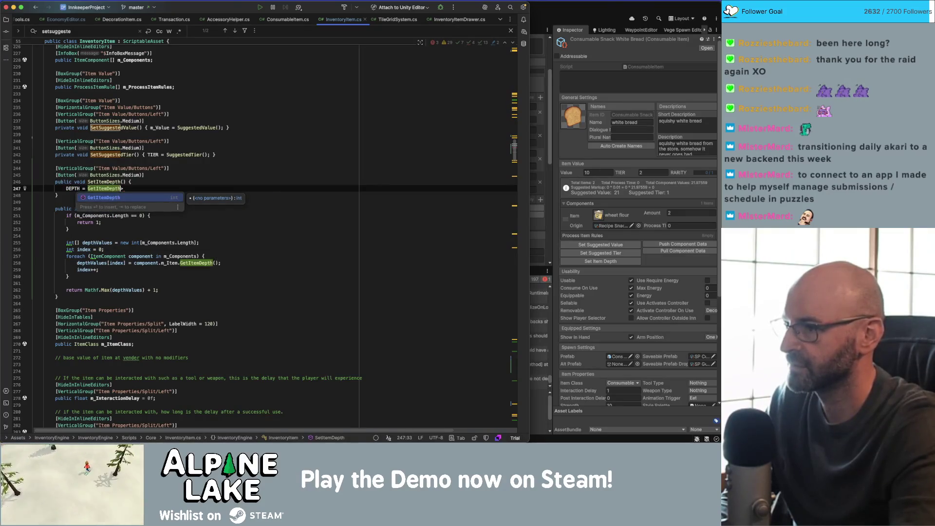
key(Escape)
text();)
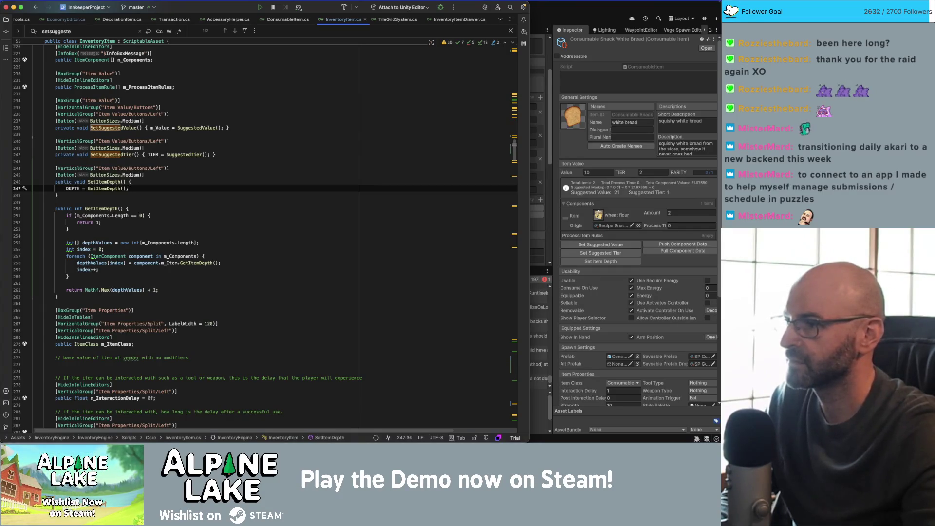
key(BackSpace)
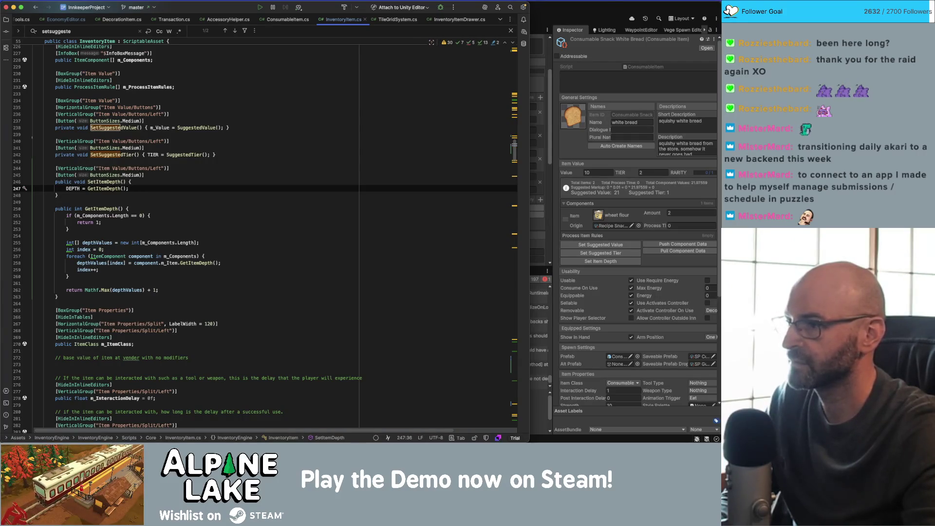
click(129, 192)
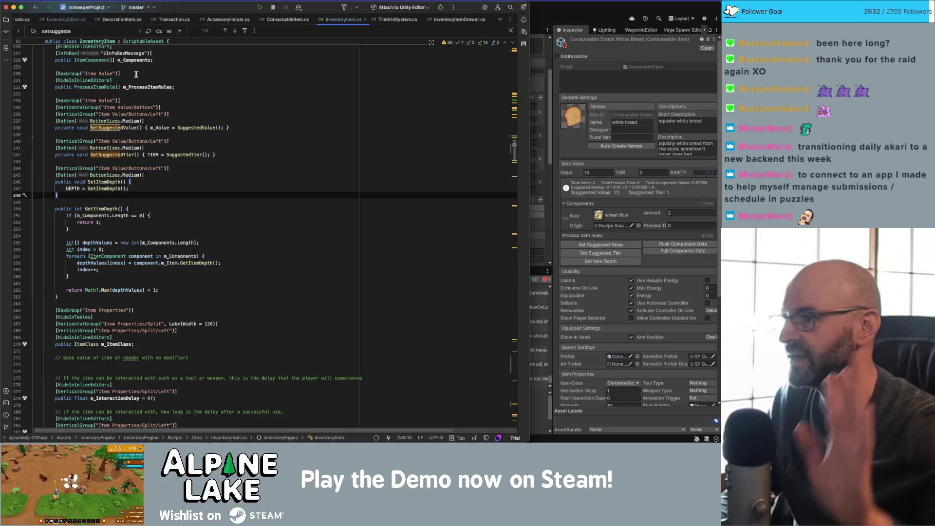
click(171, 114)
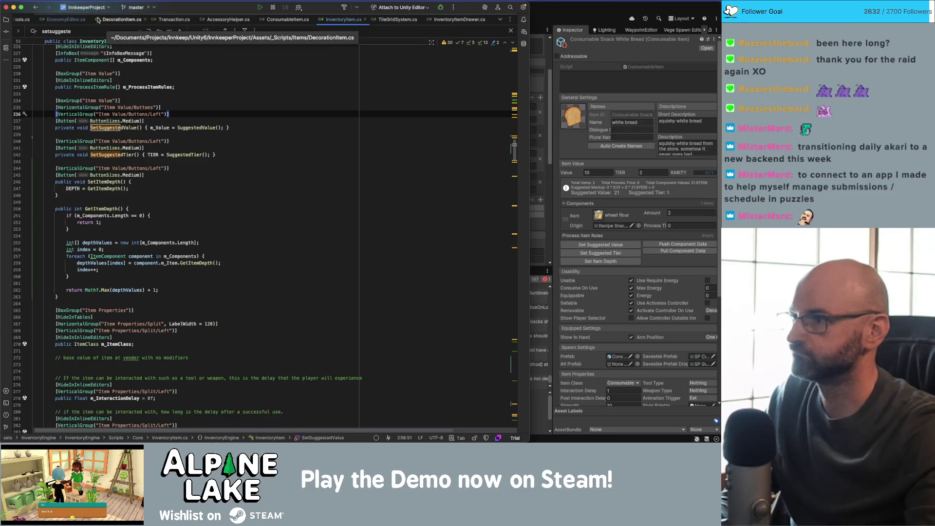
- Duplicate the Push All Components toolbar button block in EconomyEditor.cs
click(63, 19)
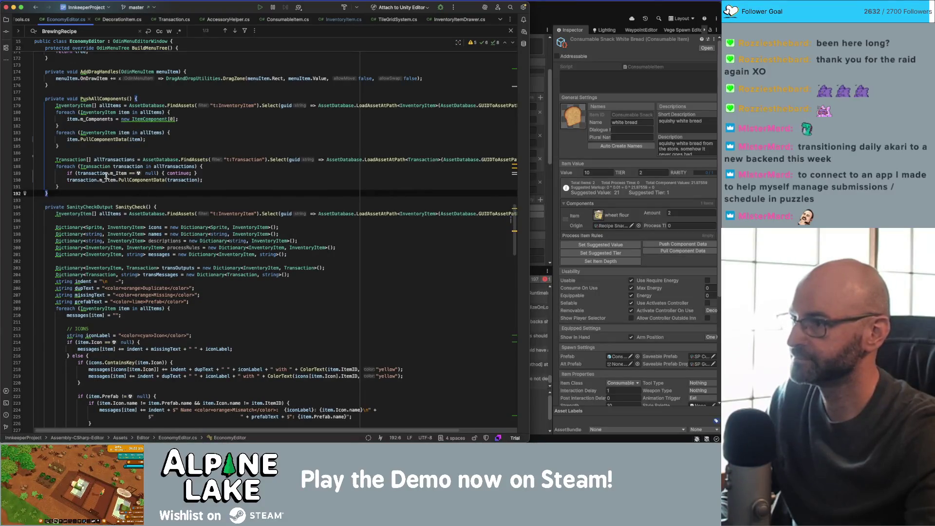
scroll(106, 177, down, 20)
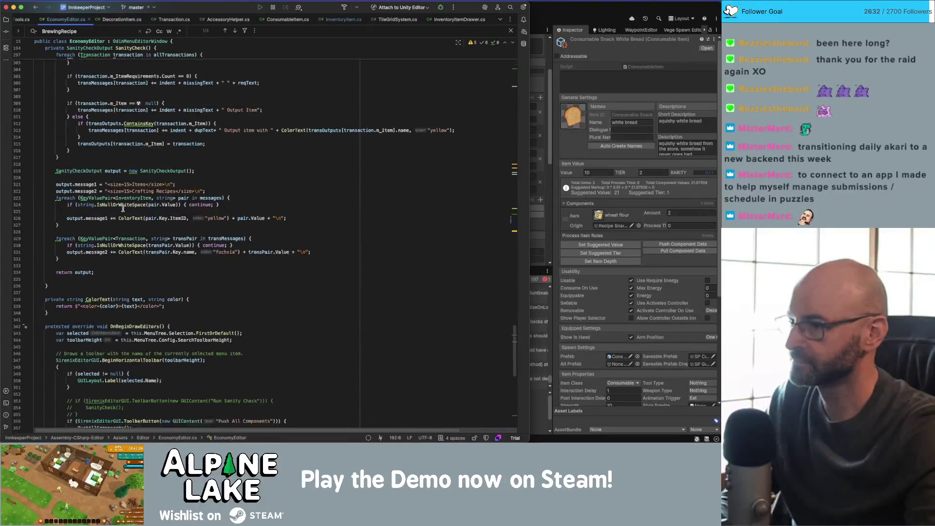
scroll(123, 209, down, 5)
click(128, 264)
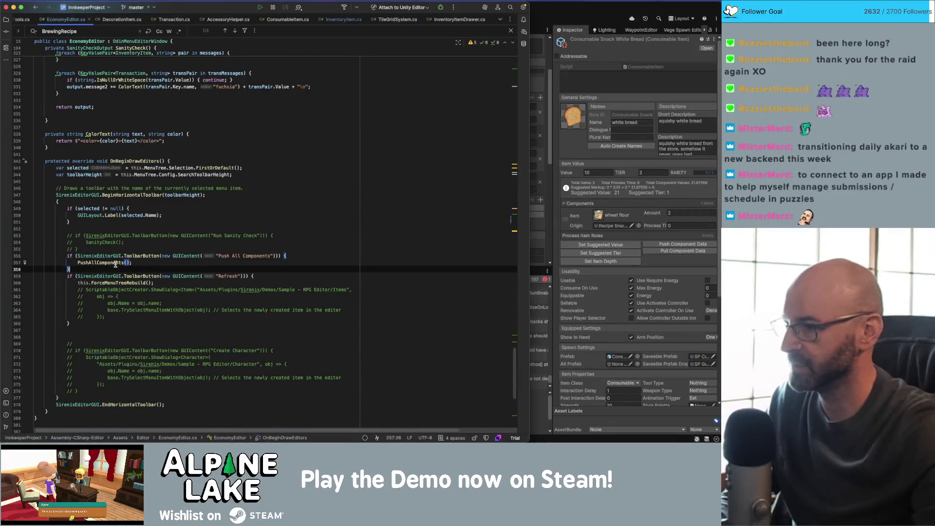
key(shift+Up)
key(shift+Up)
key(Left)
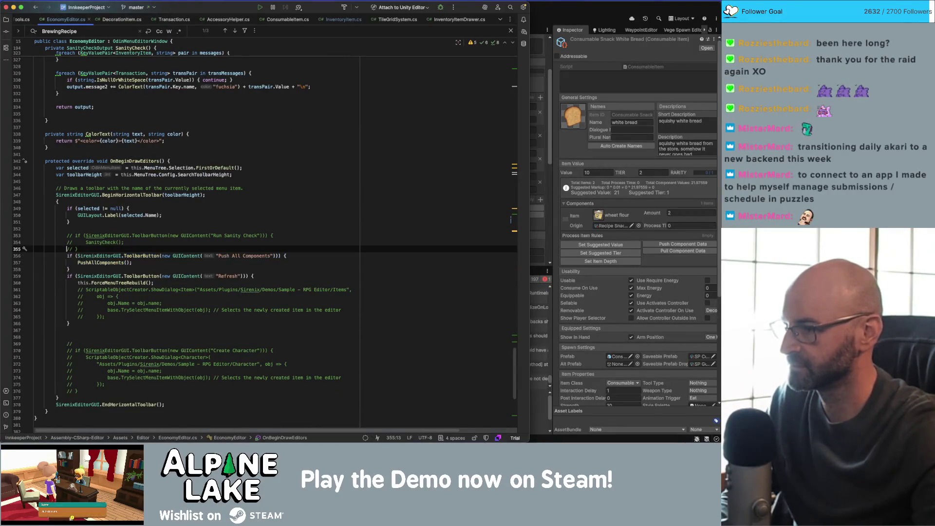
key(shift+Down)
key(shift+Down)
key(super+d)
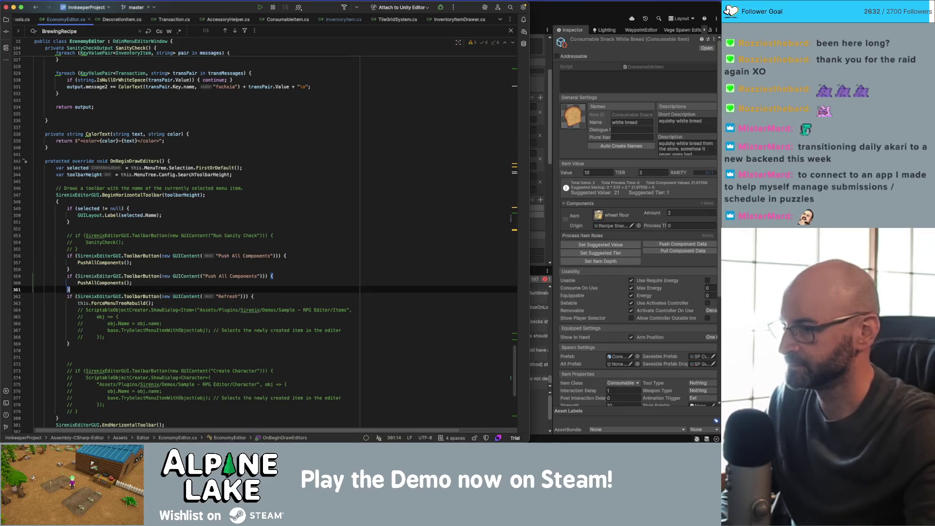
- Make the copy call SetItemDepths() and label it "Set Item Depths"
double_click(90, 283)
text(SetItem)
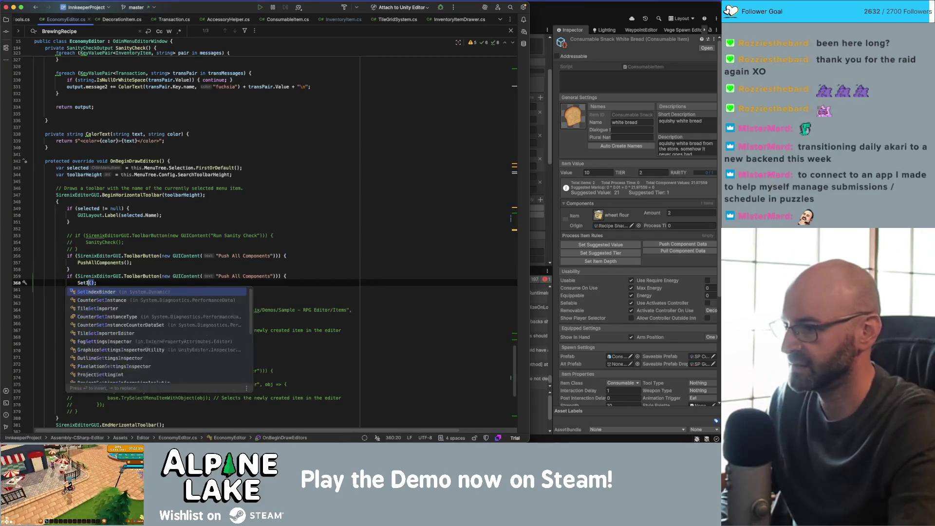
text(Depths)
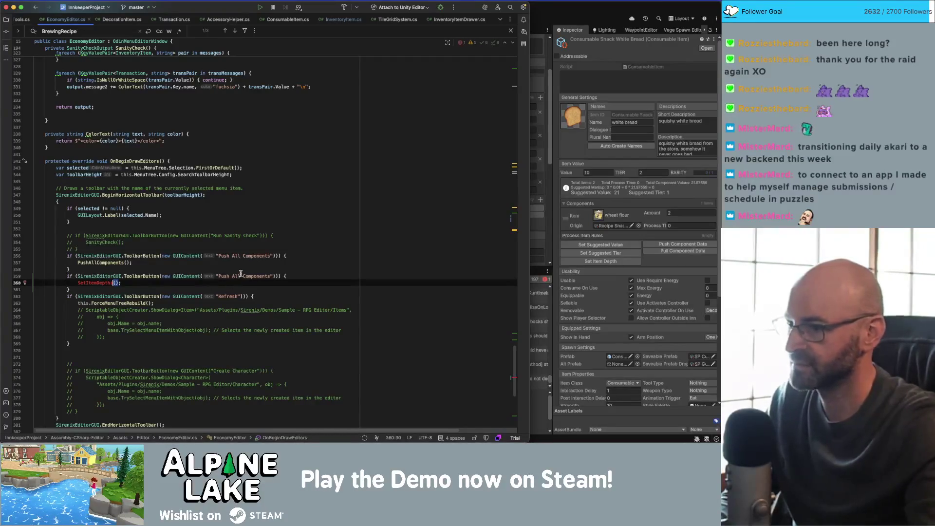
drag(217, 276, 241, 275)
text(Set Item D)
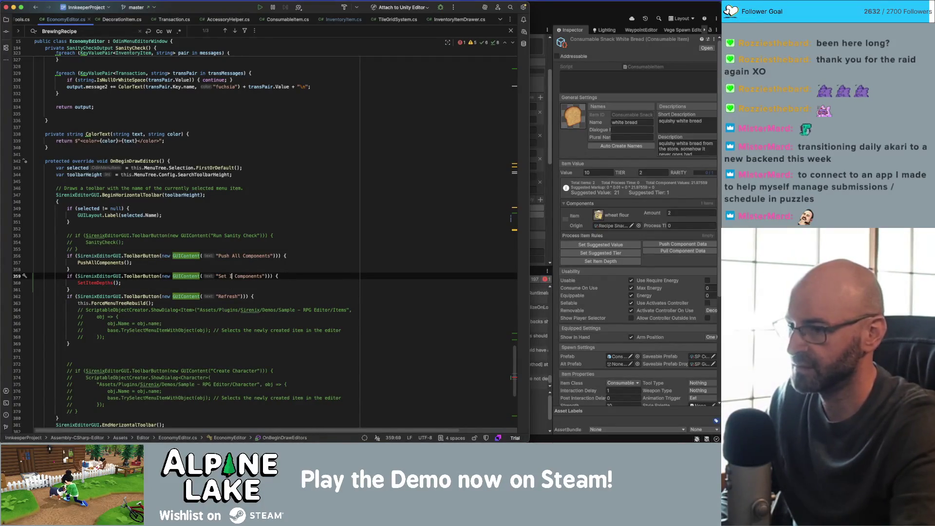
text(epths)
key(shift+alt+Right)
key(BackSpace)
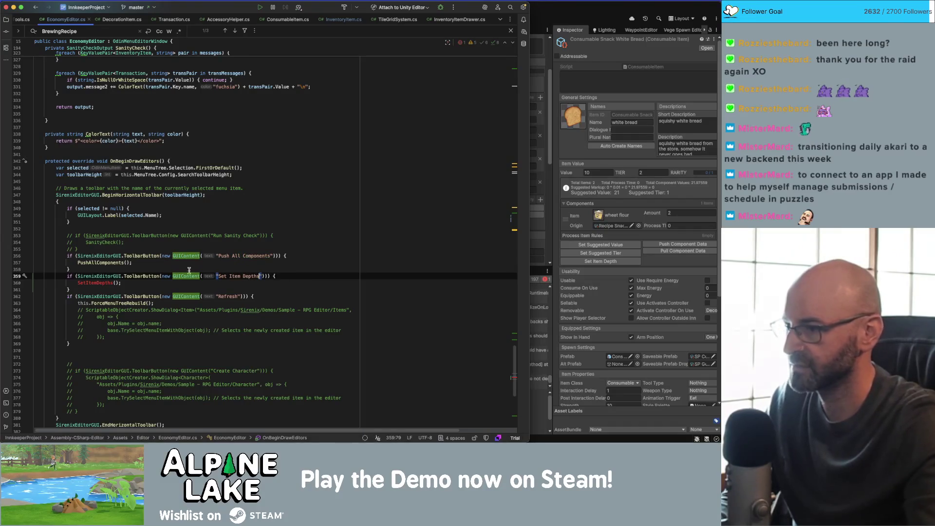
double_click(95, 284)
scroll(146, 263, up, 20)
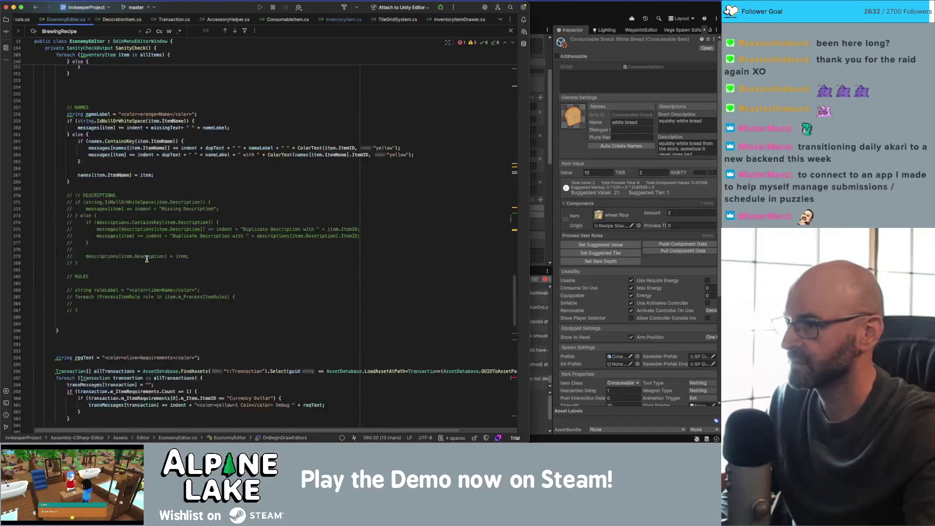
scroll(148, 257, up, 8)
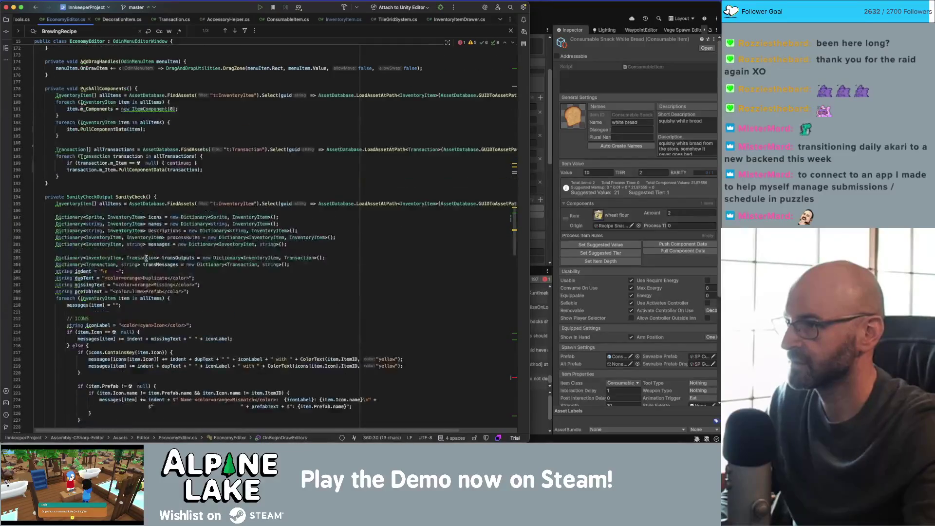
scroll(146, 259, down, 10)
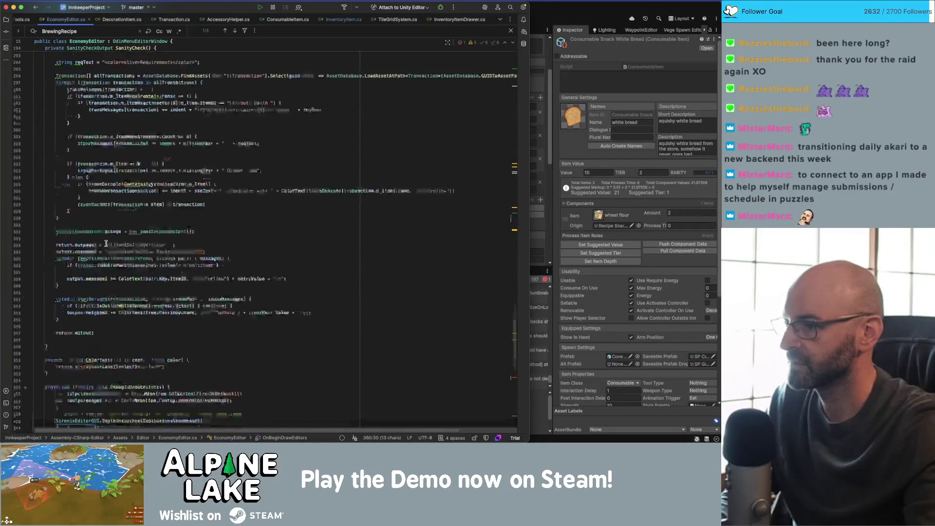
scroll(102, 240, up, 9)
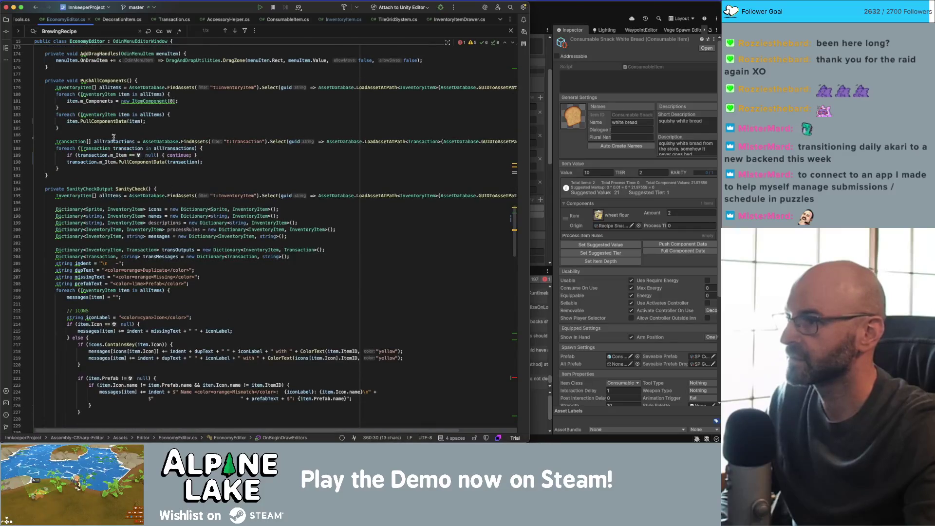
- Add an empty private void SetItemDepths() method below PushAllComponents
click(115, 135)
key(Down)
key(Down)
key(Down)
key(Return)
key(Return)
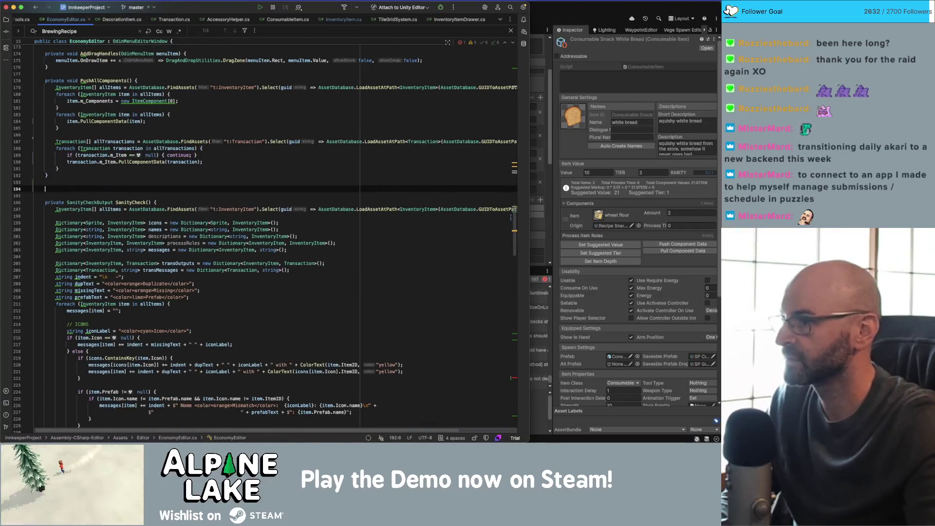
text(private void SetItemDepths(){)
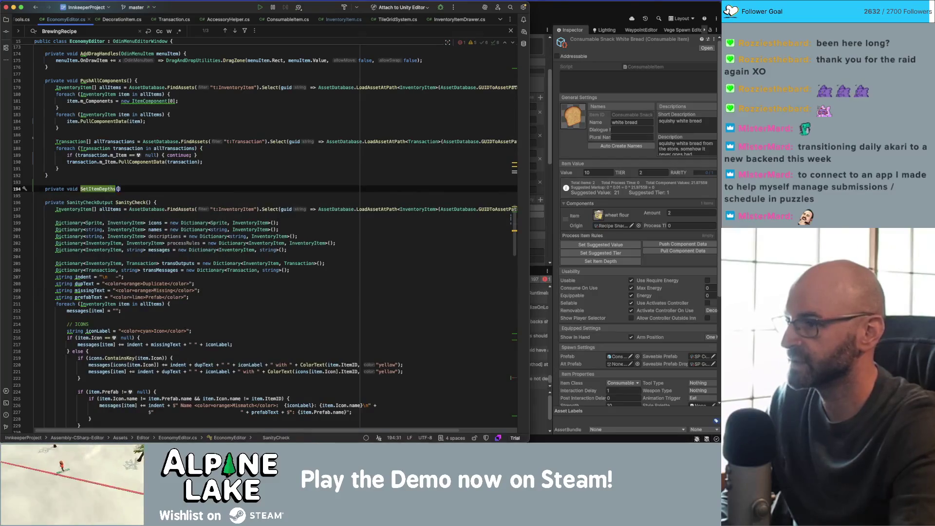
key(Return)
- Paste the all-items FindAssets loop into it calling item.SetItemDepth(), then switch to Unity
click(200, 99)
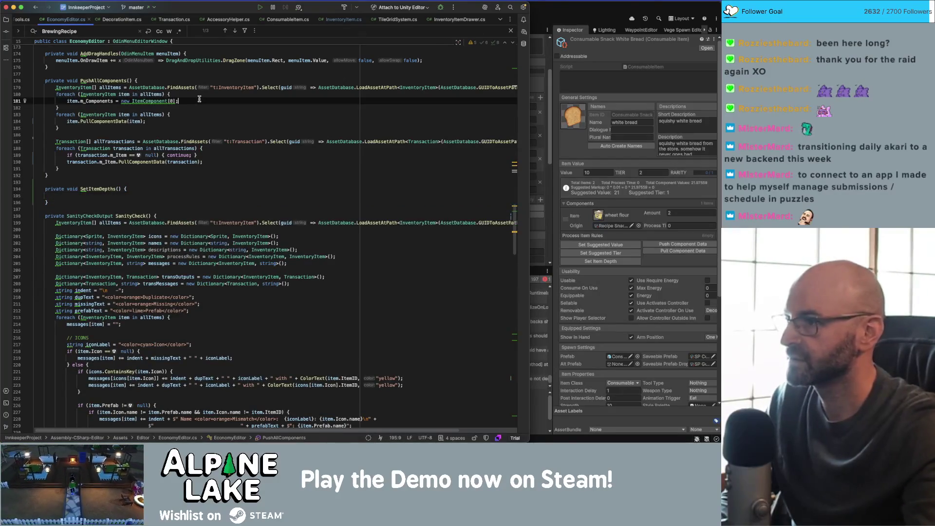
key(alt+Up)
key(alt+Up)
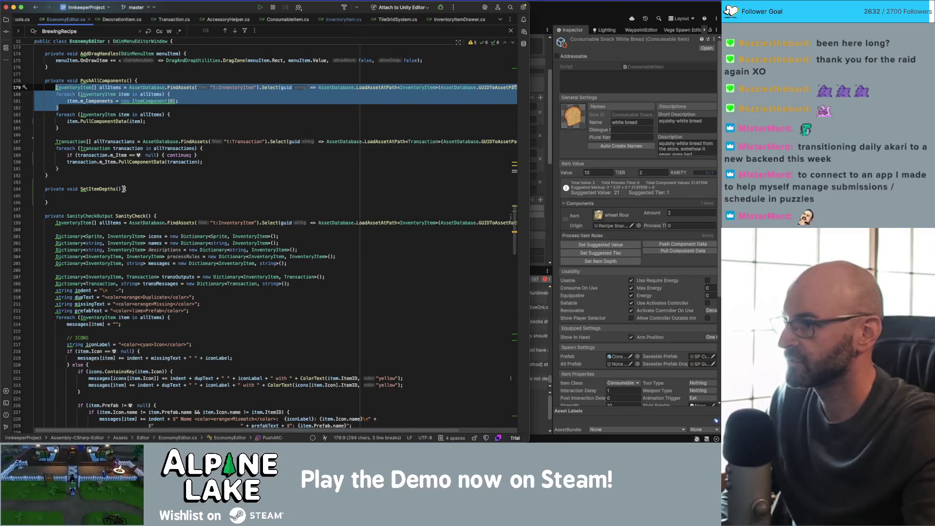
key(ctrl+minus)
key(ctrl+v)
key(ctrl+BackSpace)
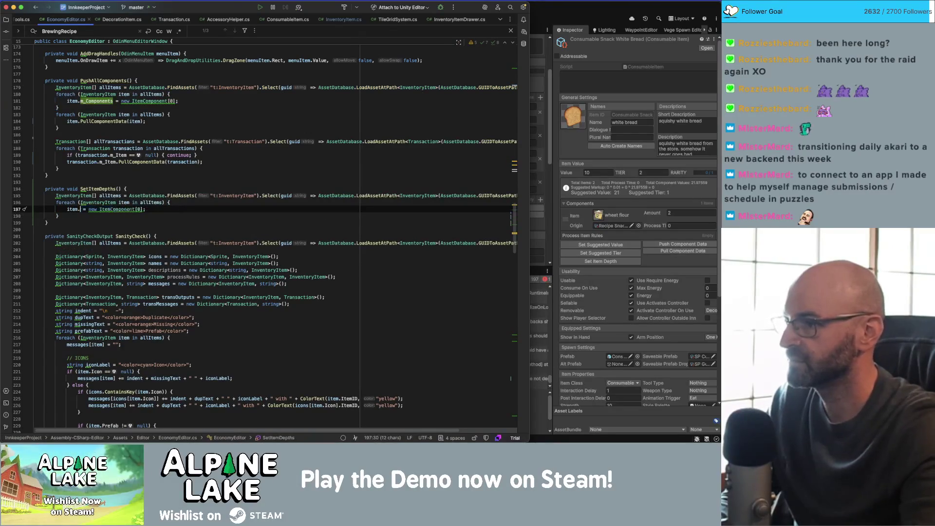
text(ItemD)
key(Return)
text(();)
key(Left)
key(shift+End)
key(BackSpace)
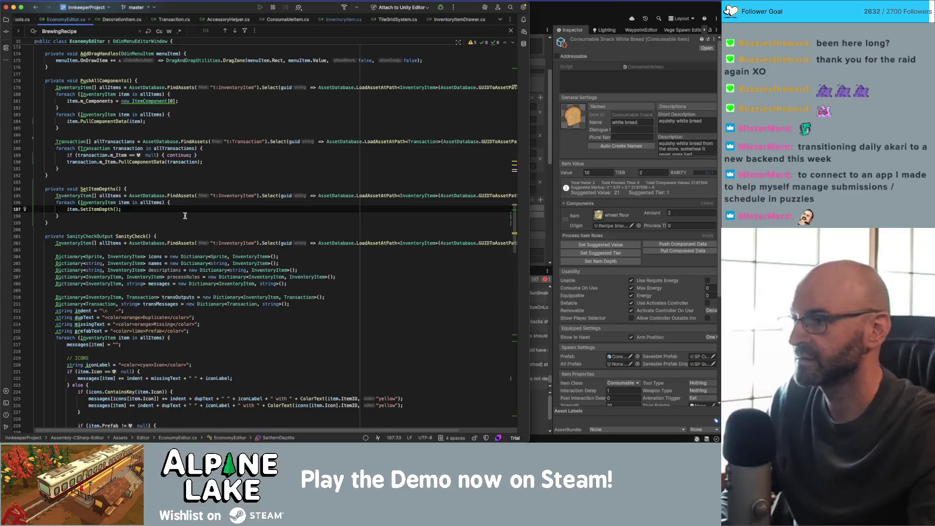
key(super+Tab)
key(super+shift+Tab)
key(super+shift+Tab)
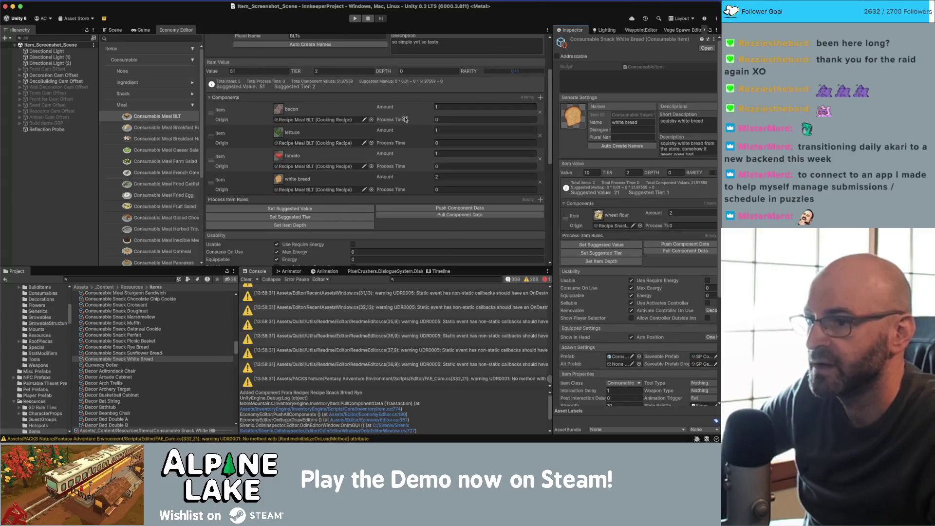
- Run Set Item Depths, enter DEPTH 3 for the BLT, then open Consumable Ingredient Wheat Flour
scroll(471, 92, up, 3)
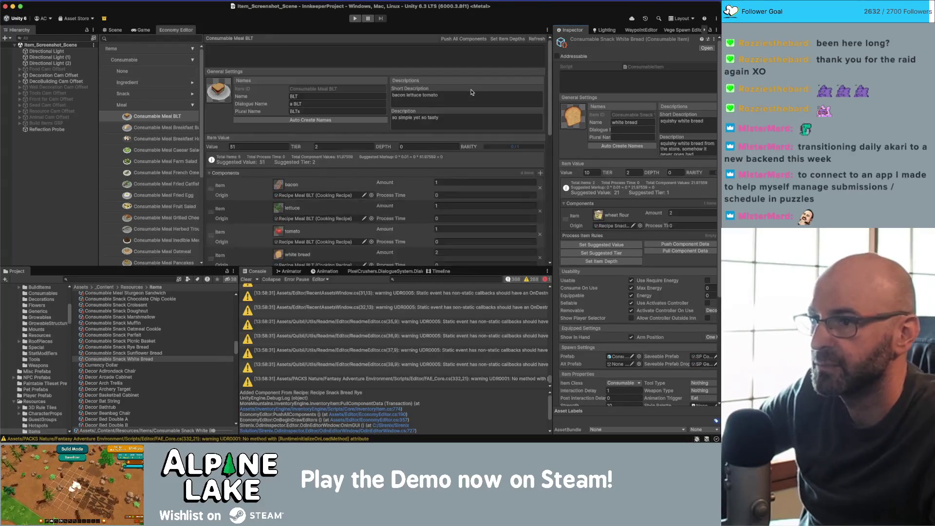
click(499, 39)
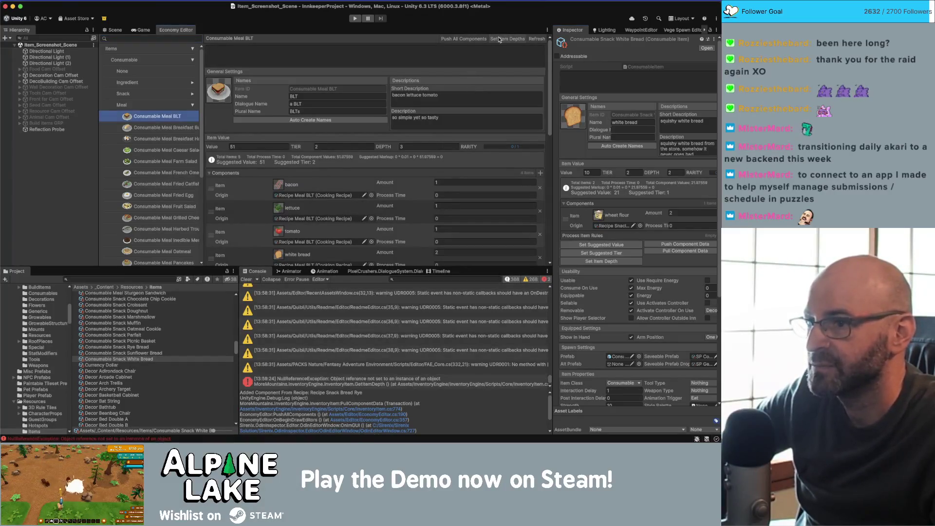
click(399, 146)
text(3)
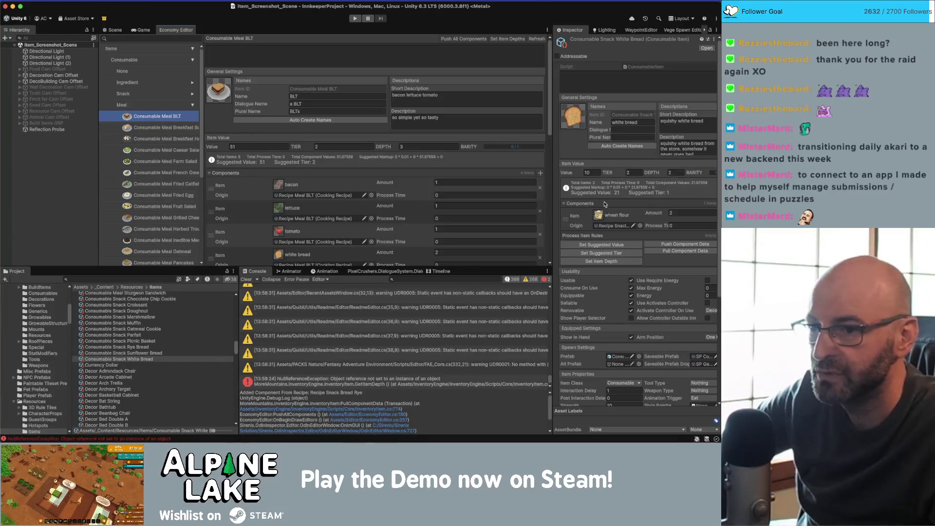
click(597, 216)
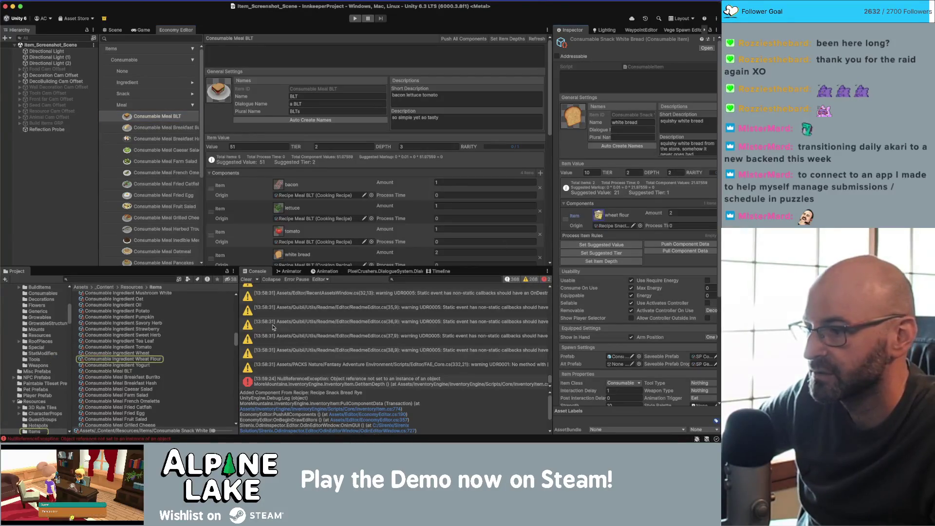
click(154, 359)
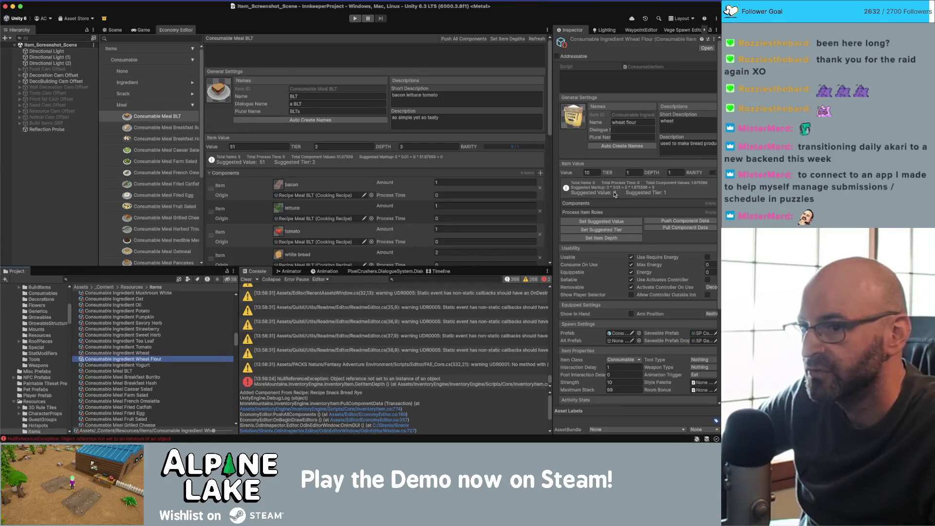
- Expand the Ingredient category and select Consumable Ingredient Wheat in the Economy Editor
click(554, 201)
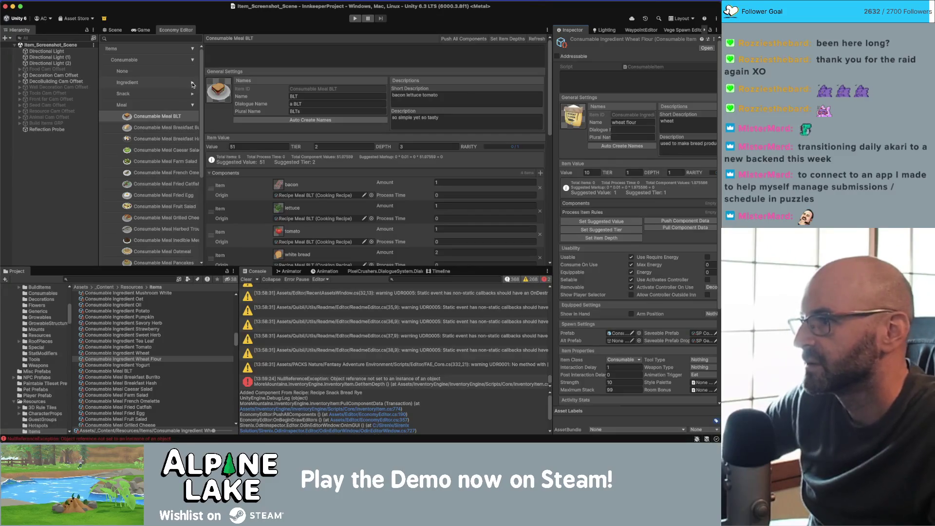
click(193, 84)
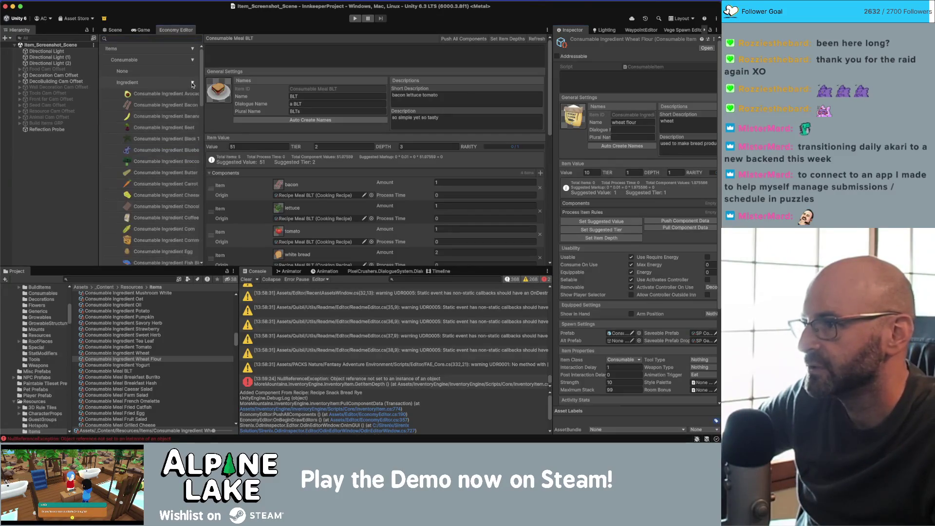
scroll(179, 168, down, 10)
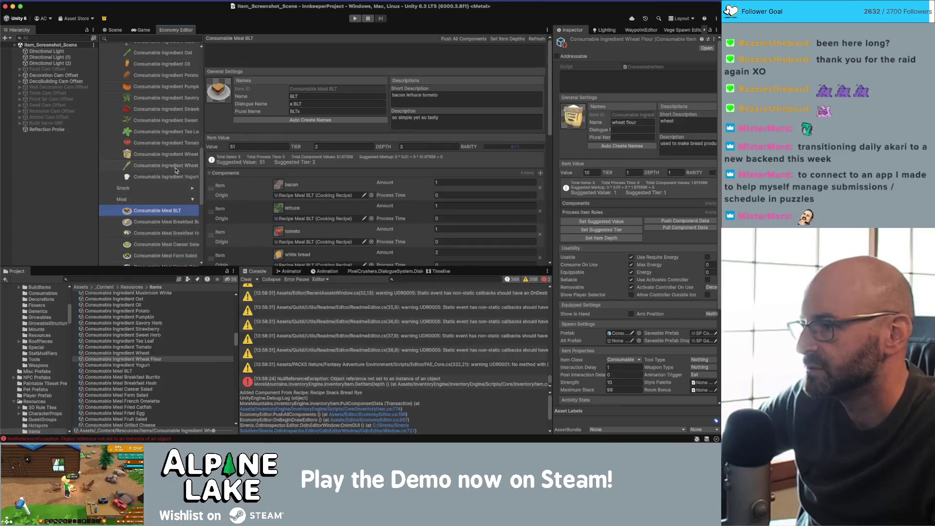
click(166, 166)
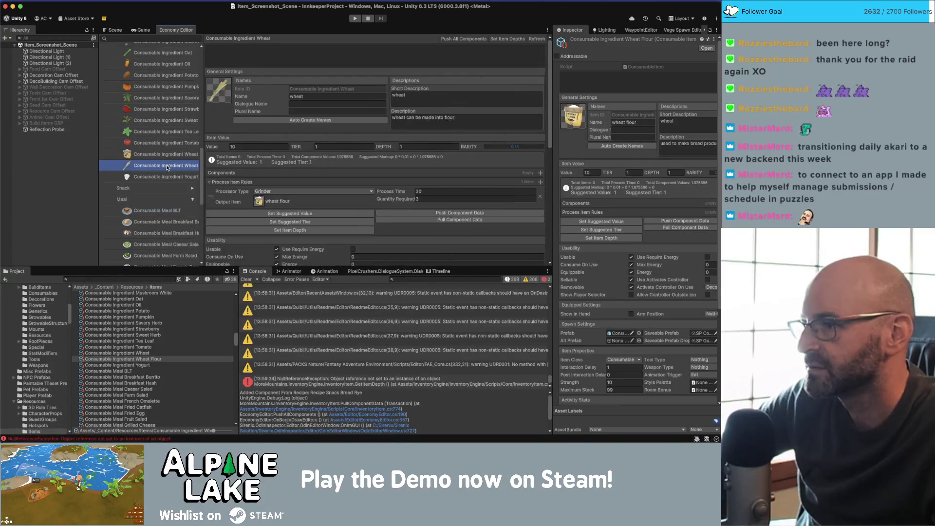
- Push components to every inventory item with Push All Components
click(458, 40)
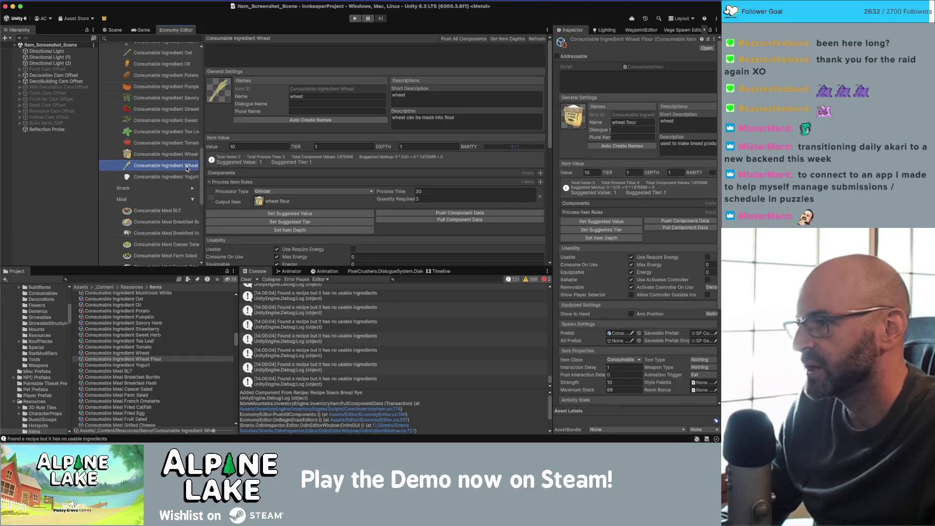
key(super+Tab)
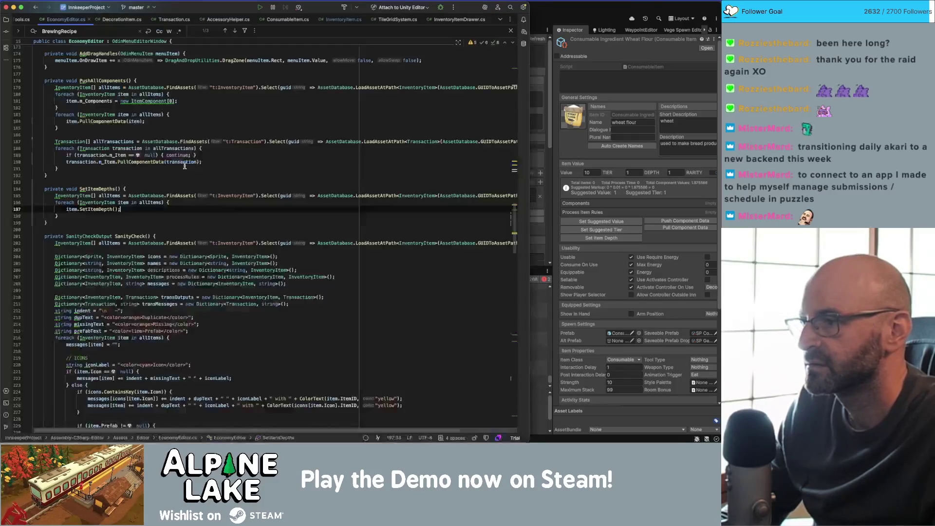
key(super+Tab)
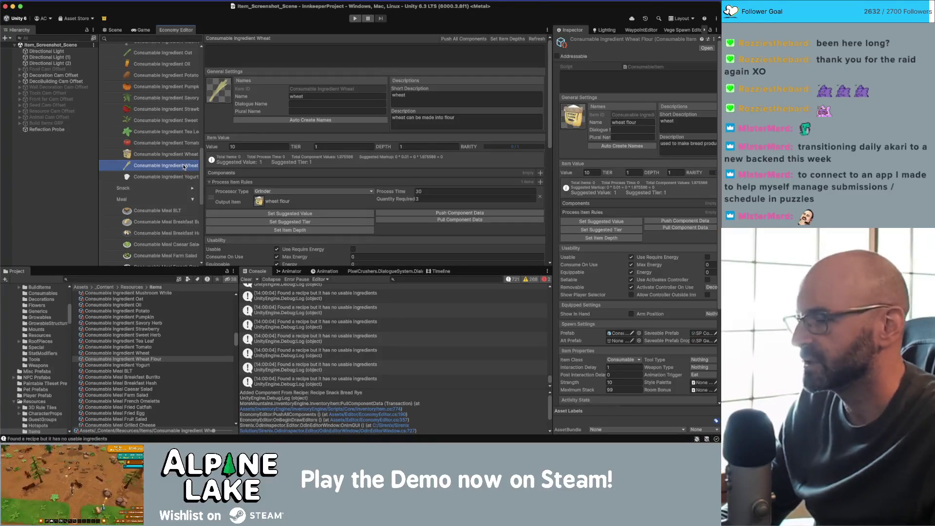
key(super+Tab)
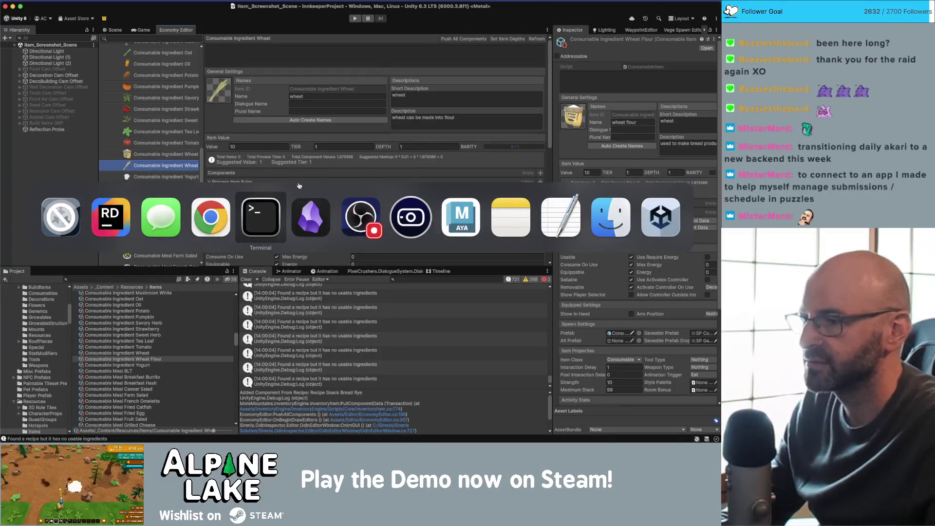
- Back in Rider, inspect the PushAllComponents method's m_Components and PullComponentData usages
click(120, 209)
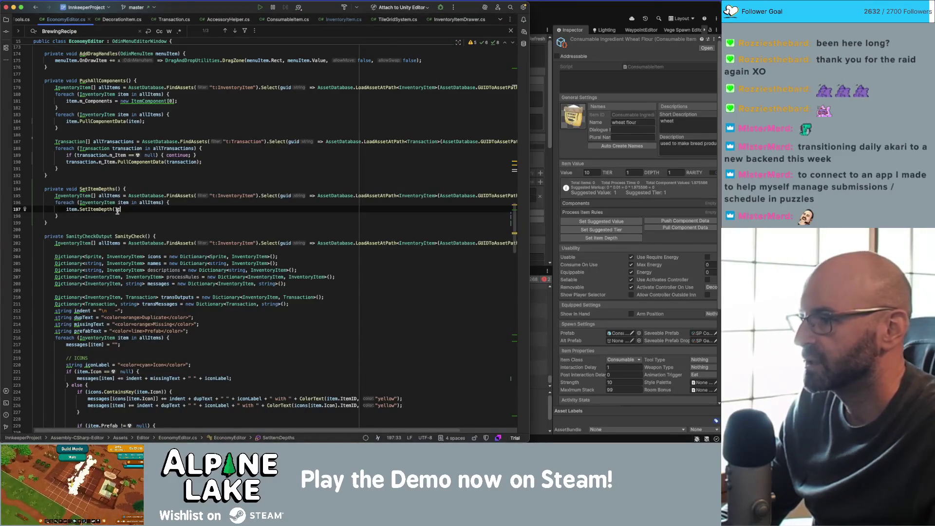
text(;)
scroll(121, 199, up, 1)
click(104, 95)
double_click(103, 82)
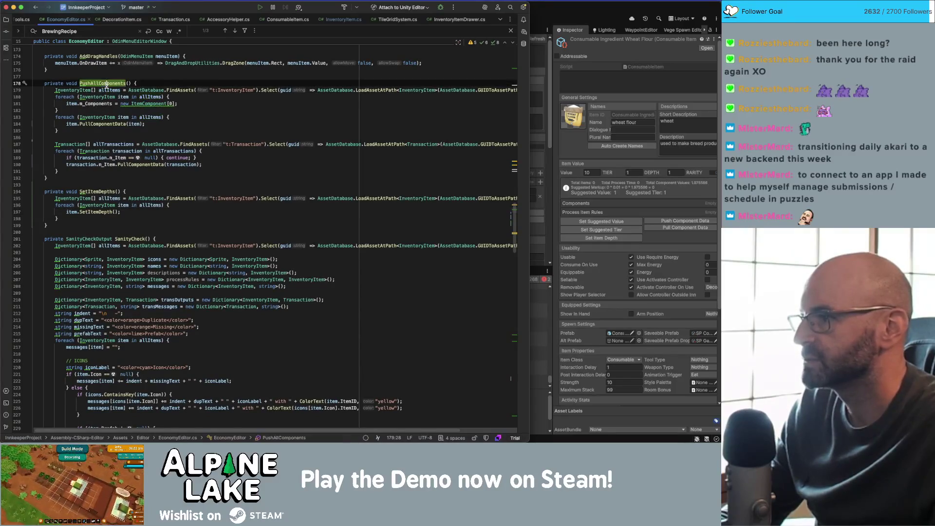
double_click(100, 103)
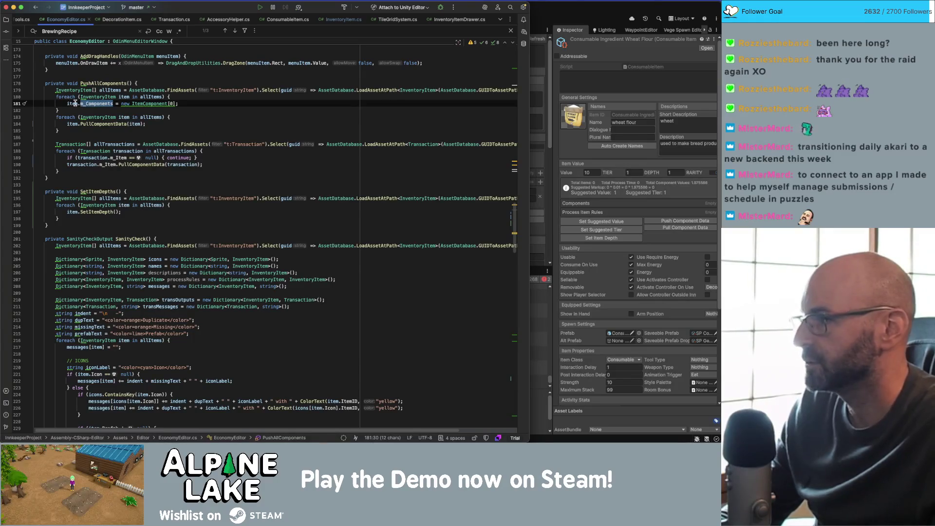
double_click(97, 125)
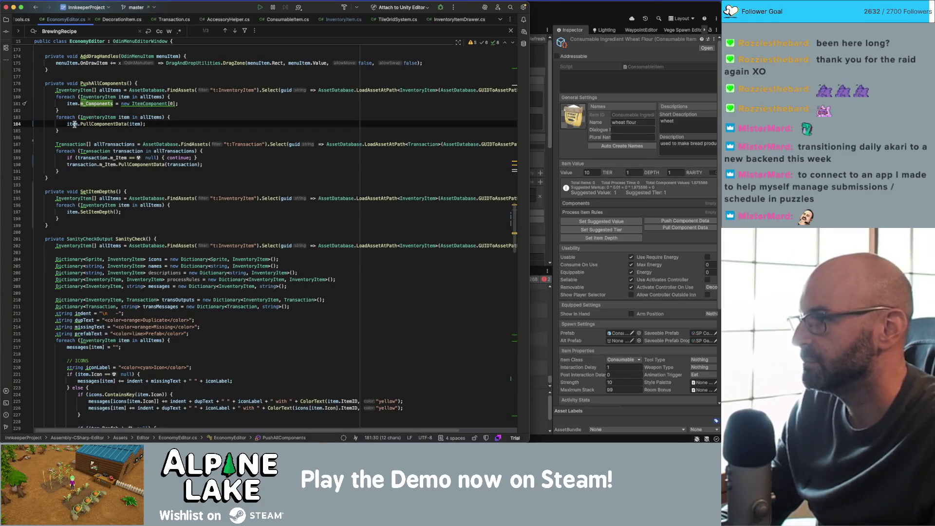
- Go to the PullComponentData declaration, check its otherItem parameter, then return to EconomyEditor.cs
click(103, 125)
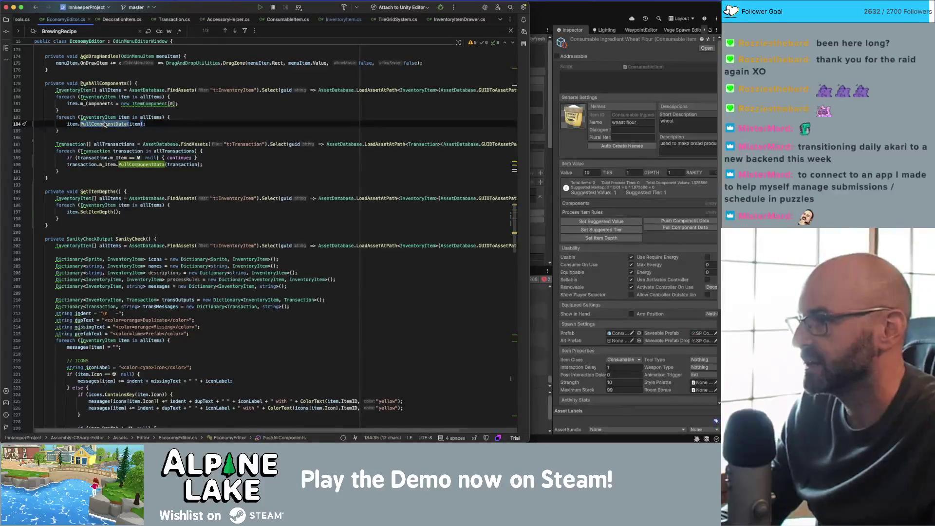
super+click(102, 124)
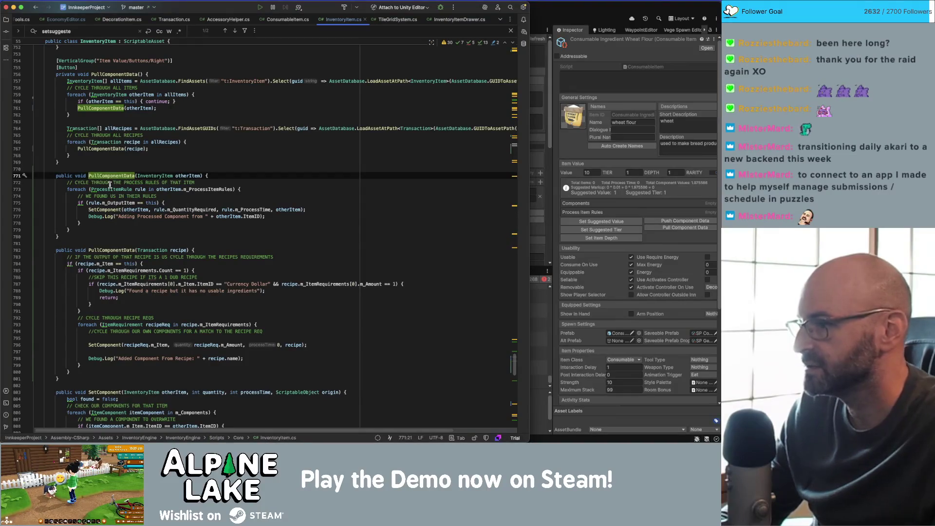
double_click(189, 176)
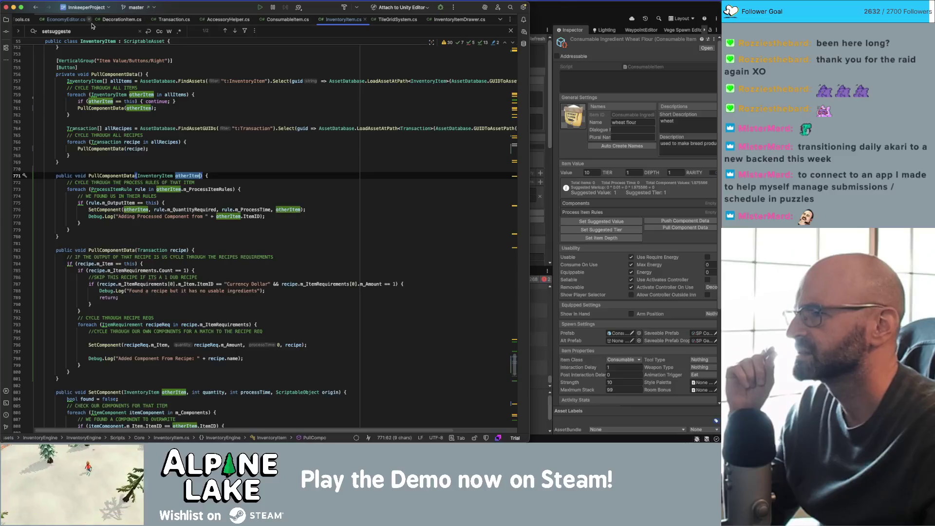
click(76, 21)
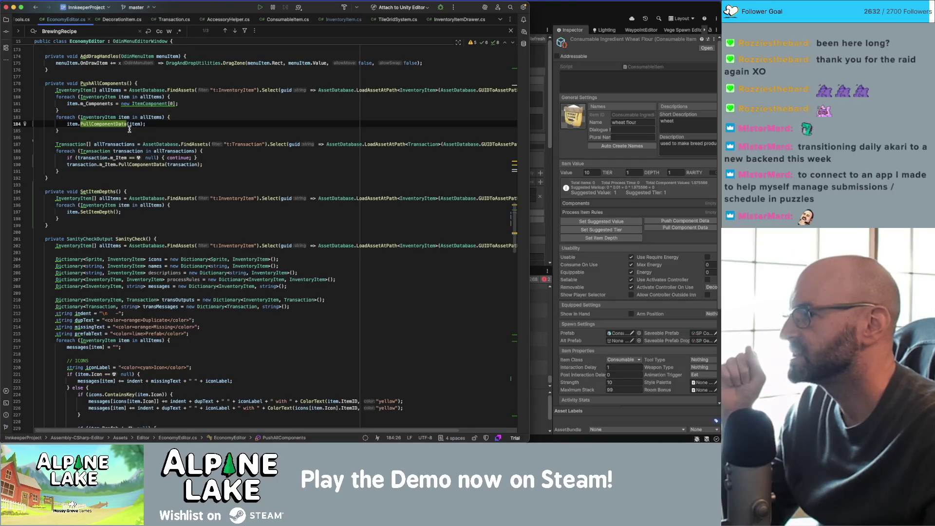
- On line 184, change item.PullComponentData(item) to item.PushComponentData() with no argument
double_click(131, 124)
key(BackSpace)
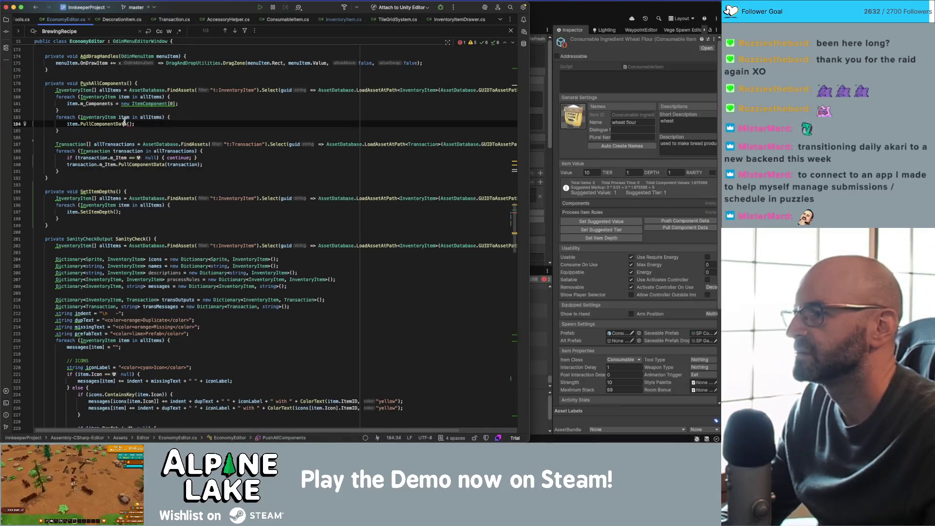
click(90, 124)
key(BackSpace)
key(BackSpace)
text(sh)
key(Escape)
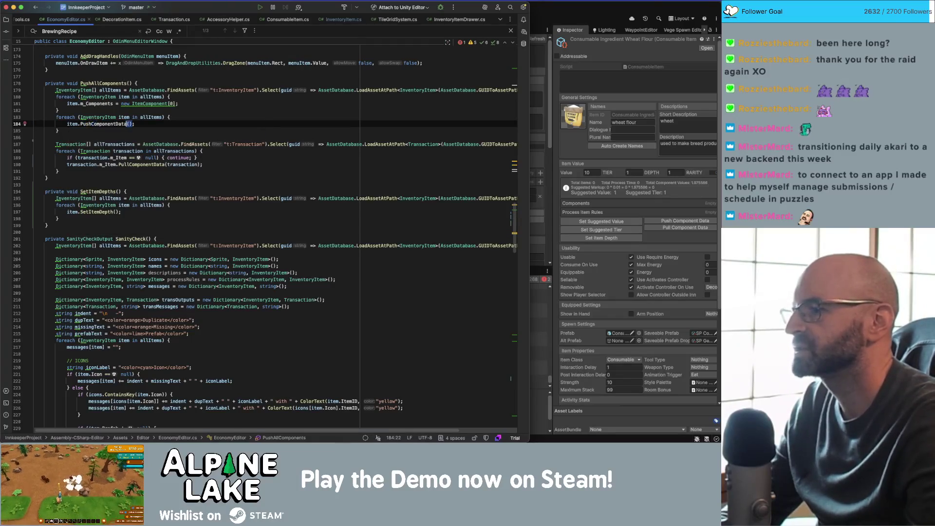
click(199, 130)
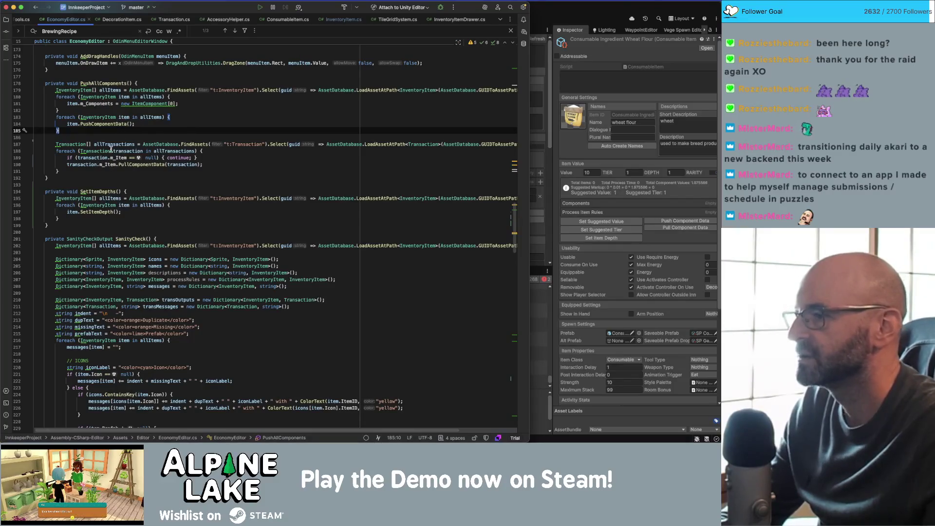
- Find the parameterless PullComponentData method in InventoryItem.cs
click(357, 16)
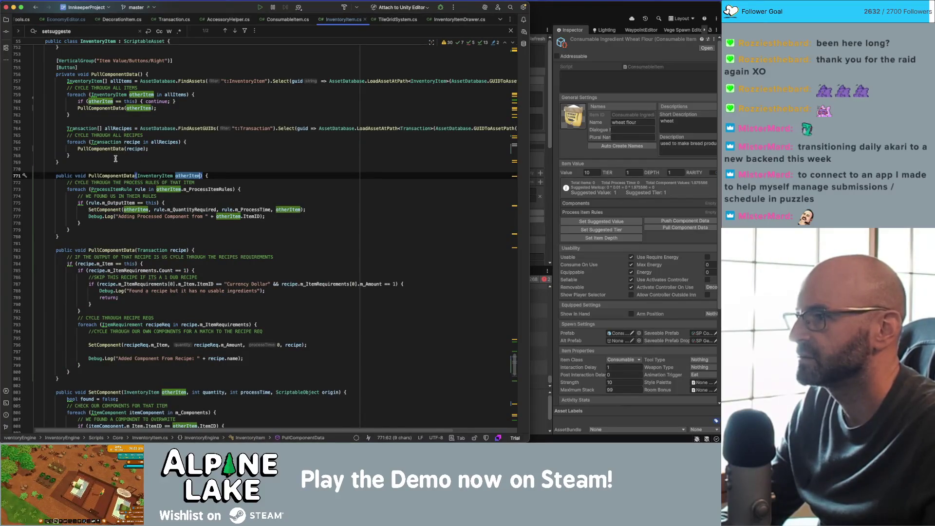
scroll(116, 158, up, 4)
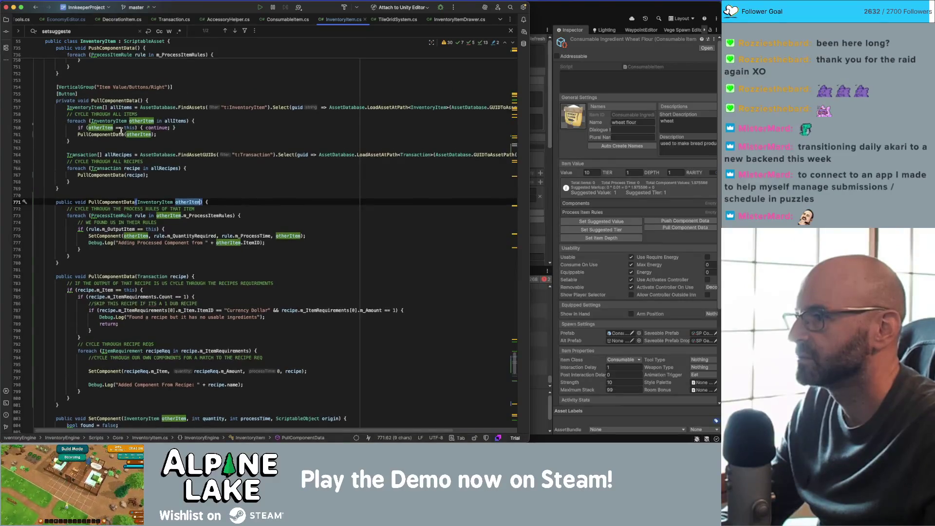
scroll(121, 130, up, 2)
double_click(121, 119)
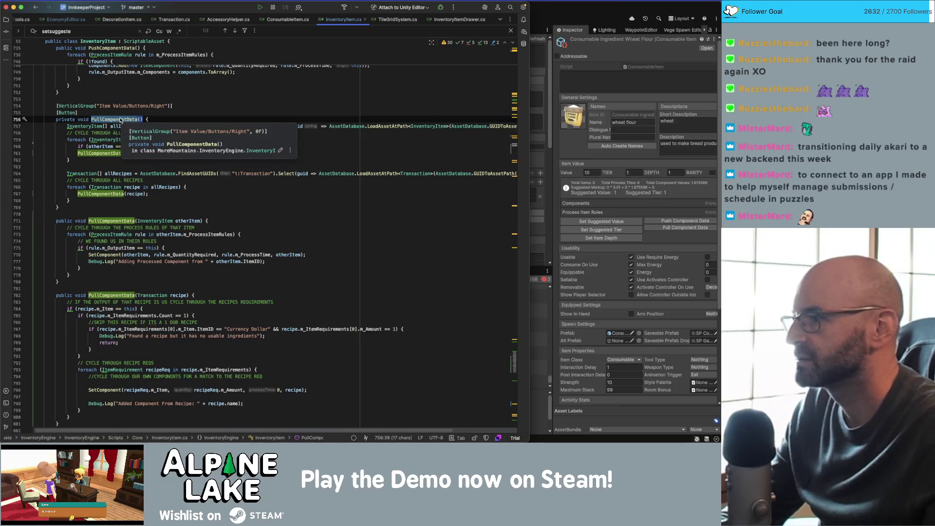